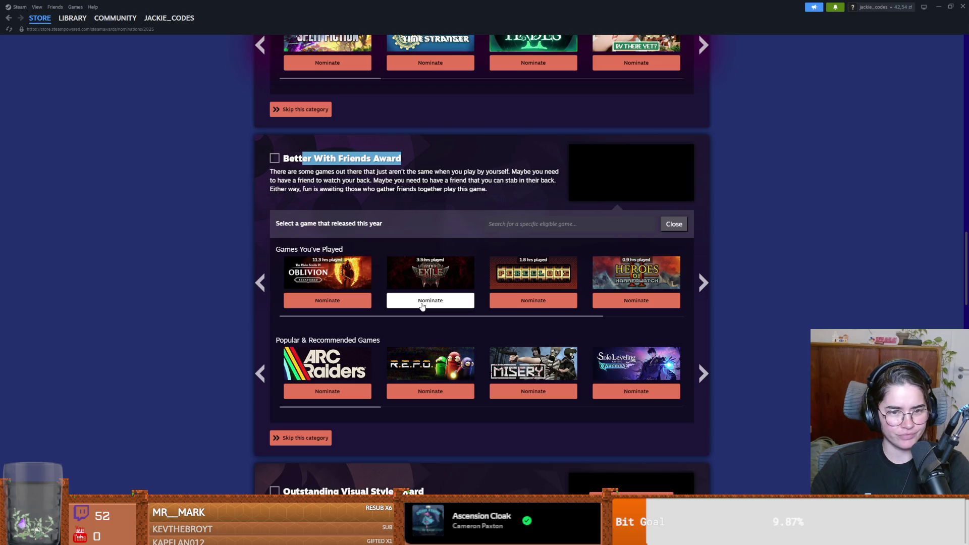
# Nominate Path of Exile for the Better With Friends Award
pyautogui.moveTo(312, 285)
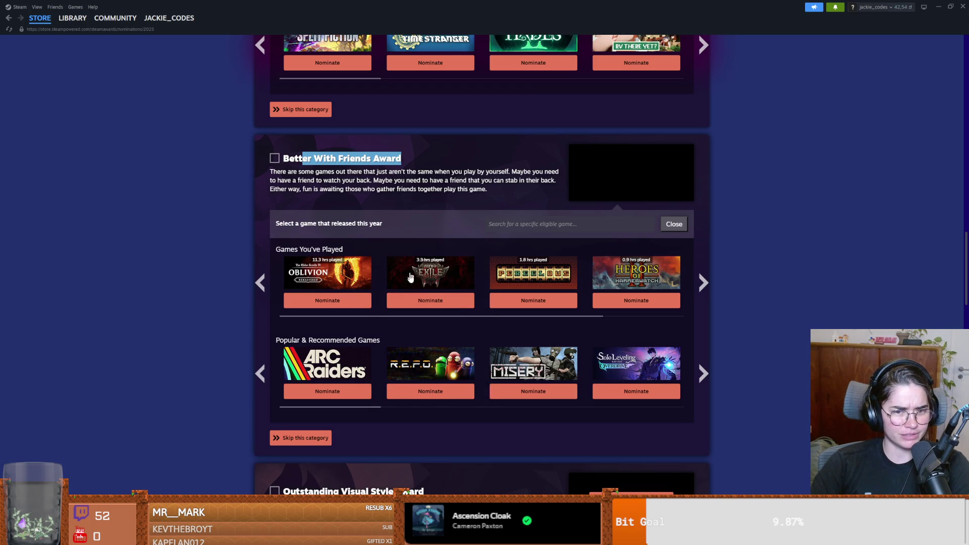
pyautogui.click(430, 301)
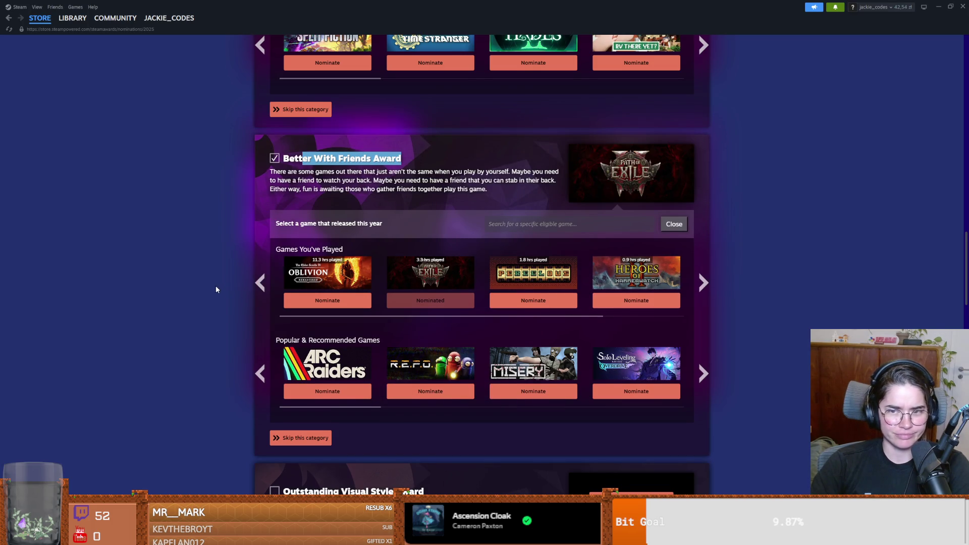
pyautogui.scroll(-2, 216, 289)
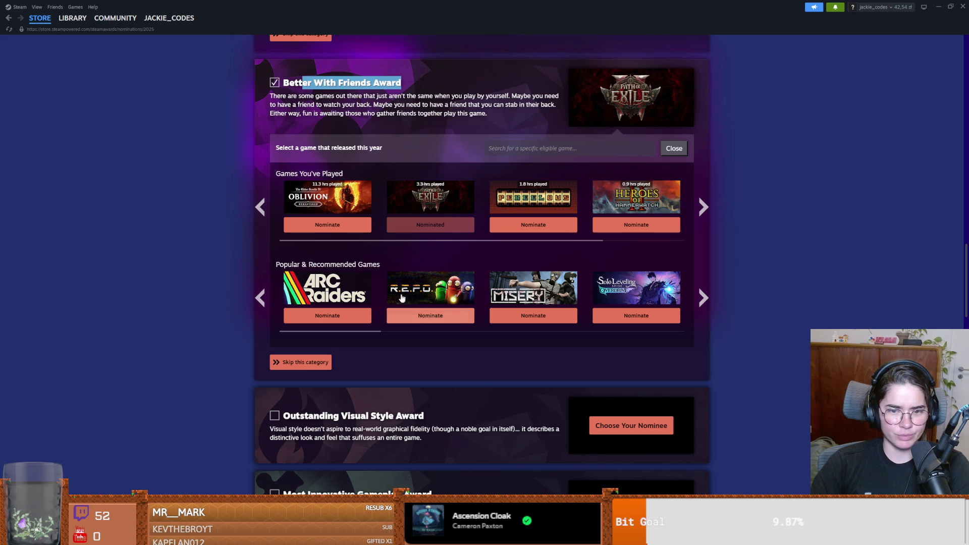
# Page through the Popular & Recommended games, then open the Outstanding Visual Style nominee picker
pyautogui.click(702, 299)
pyautogui.click(701, 299)
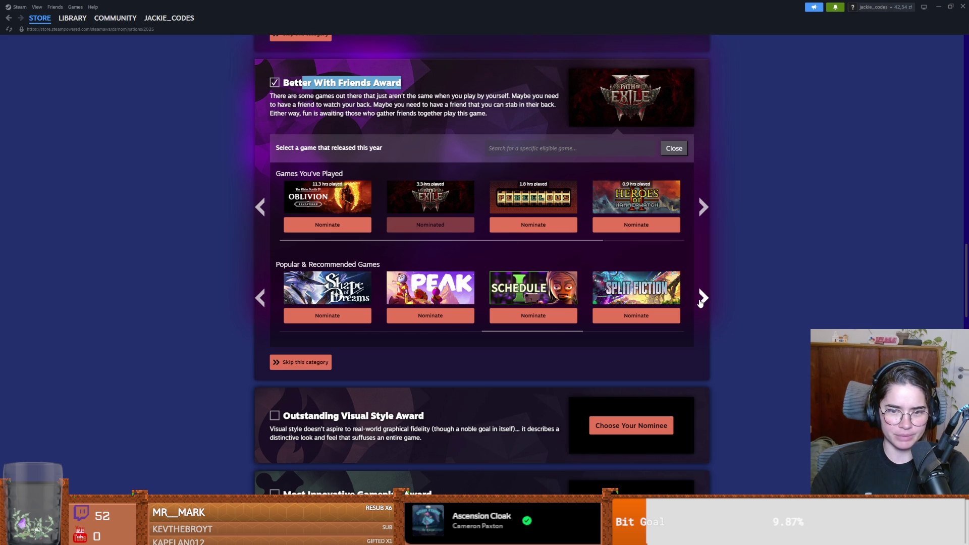
pyautogui.click(261, 298)
pyautogui.click(703, 298)
pyautogui.click(705, 300)
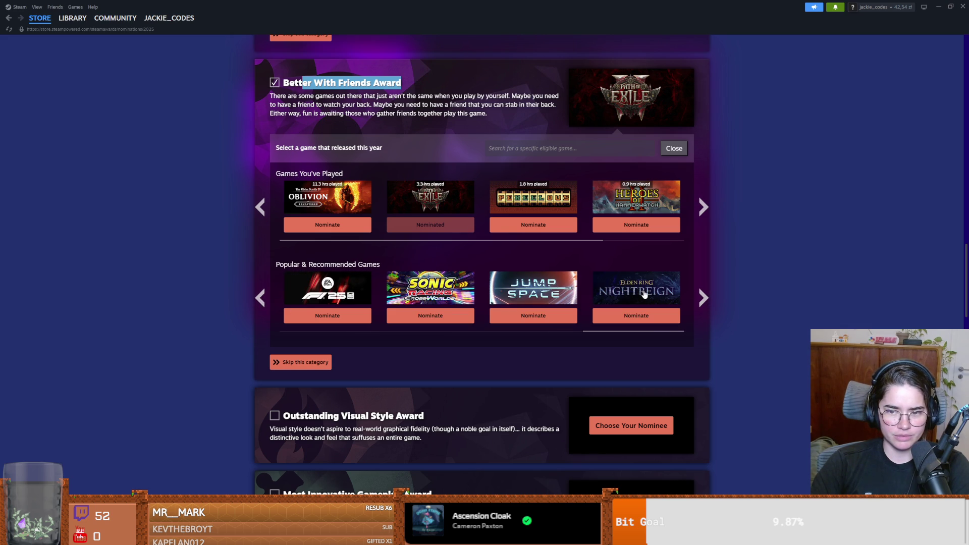
pyautogui.scroll(-2, 509, 306)
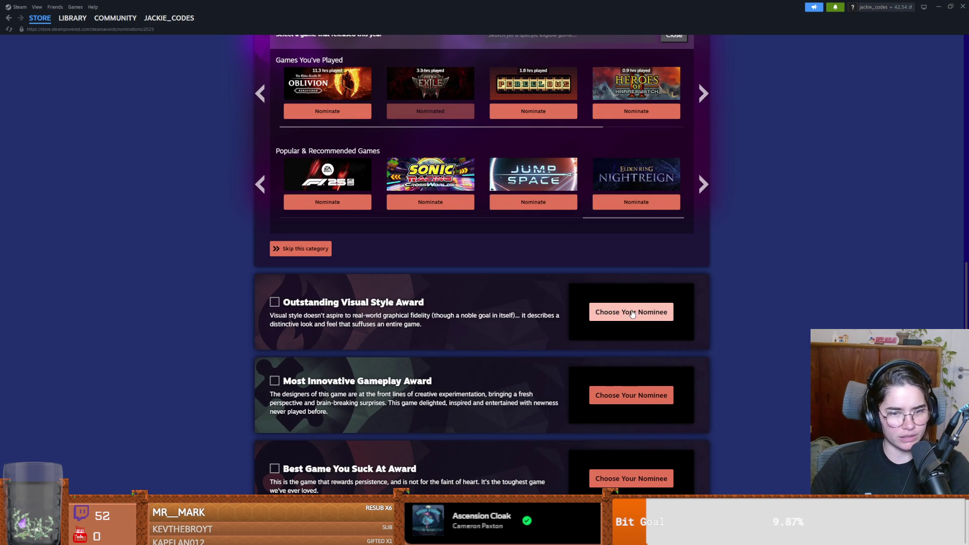
pyautogui.click(632, 313)
# Browse the Games You've Played carousel back and forth, looking over Hades and Cedric Odious
pyautogui.scroll(-2, 250, 318)
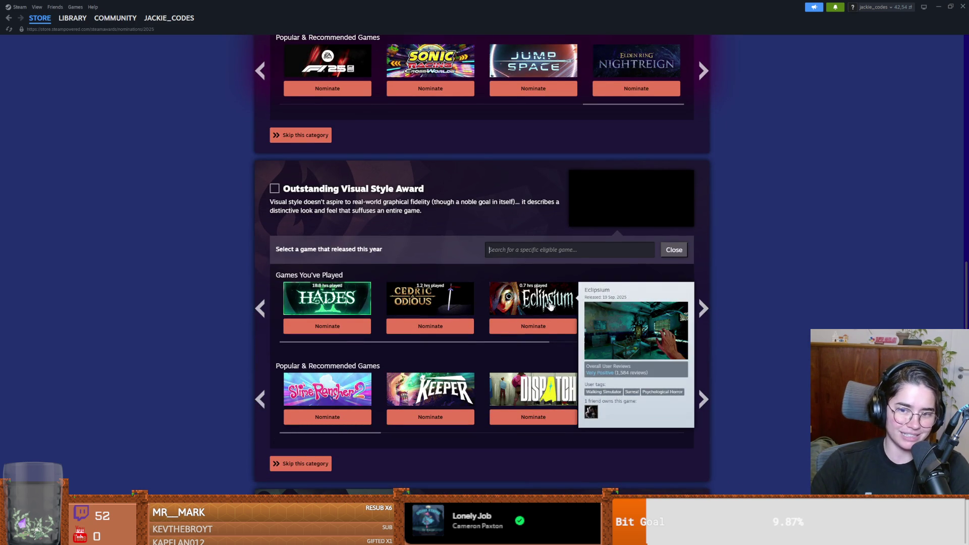
pyautogui.click(703, 308)
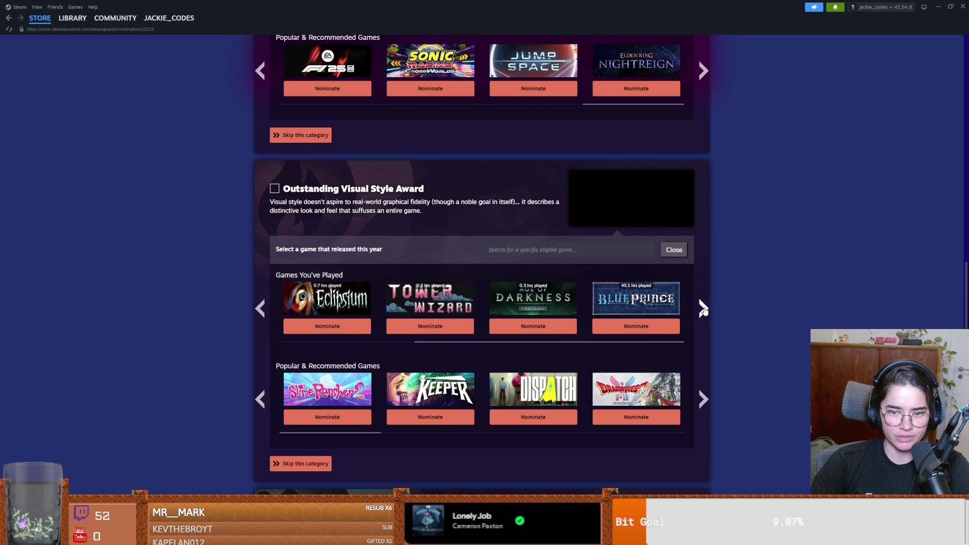
pyautogui.click(703, 308)
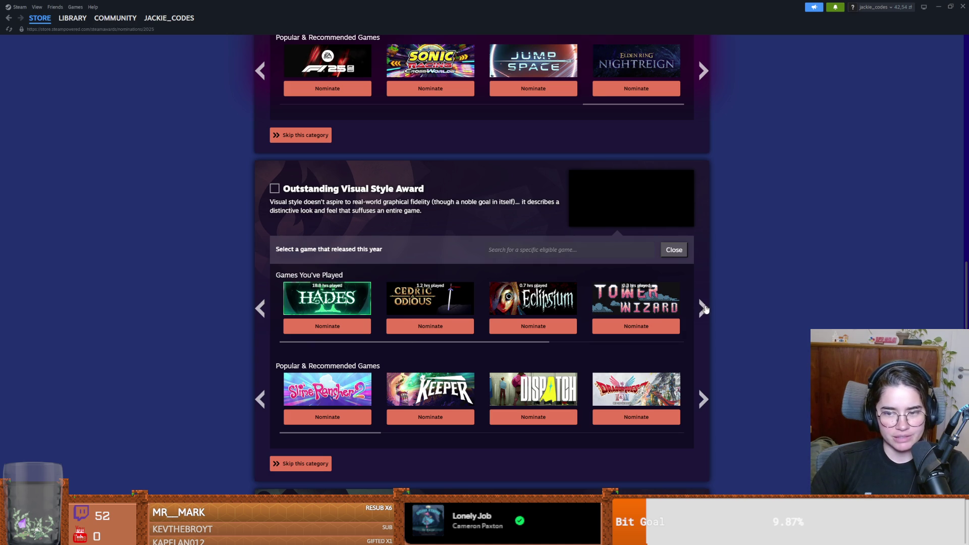
pyautogui.click(702, 308)
pyautogui.moveTo(642, 313)
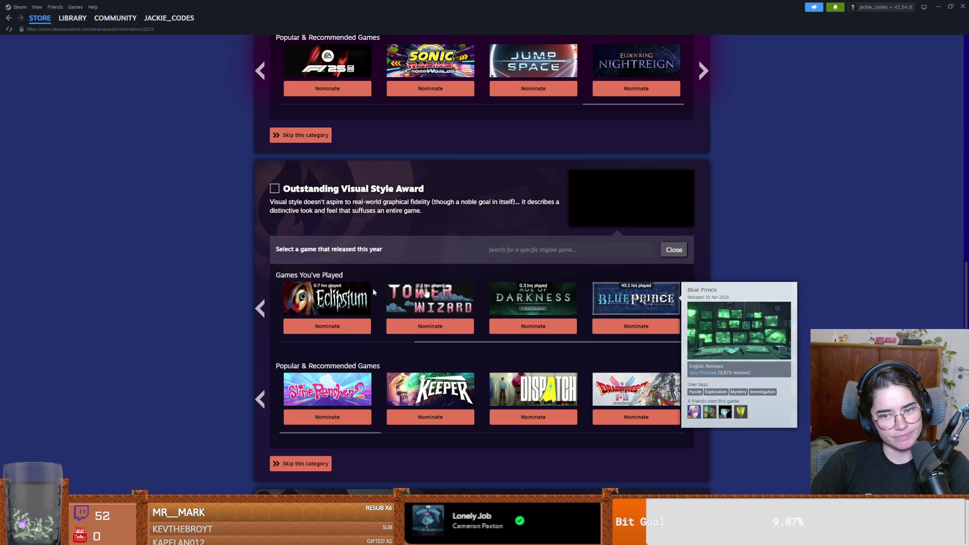
pyautogui.click(260, 309)
pyautogui.click(260, 308)
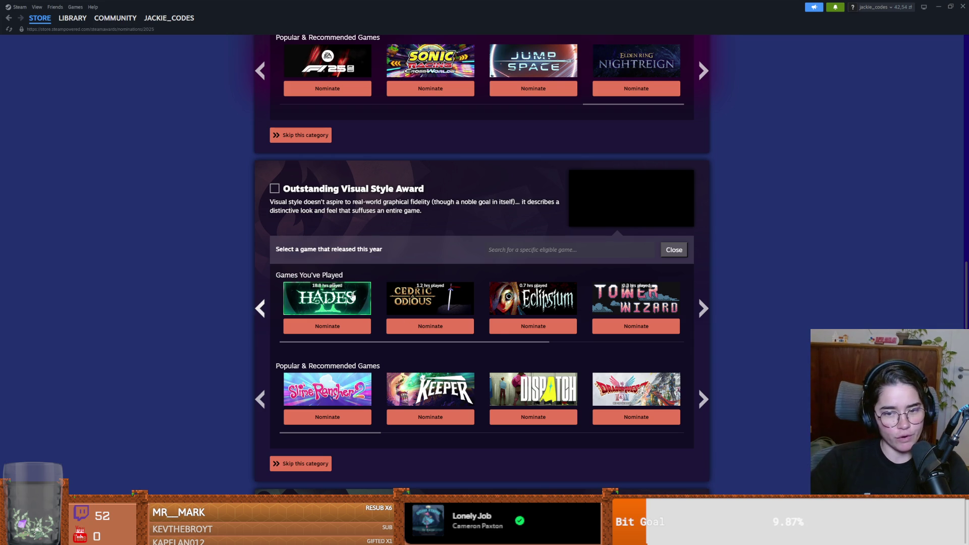
pyautogui.moveTo(537, 312)
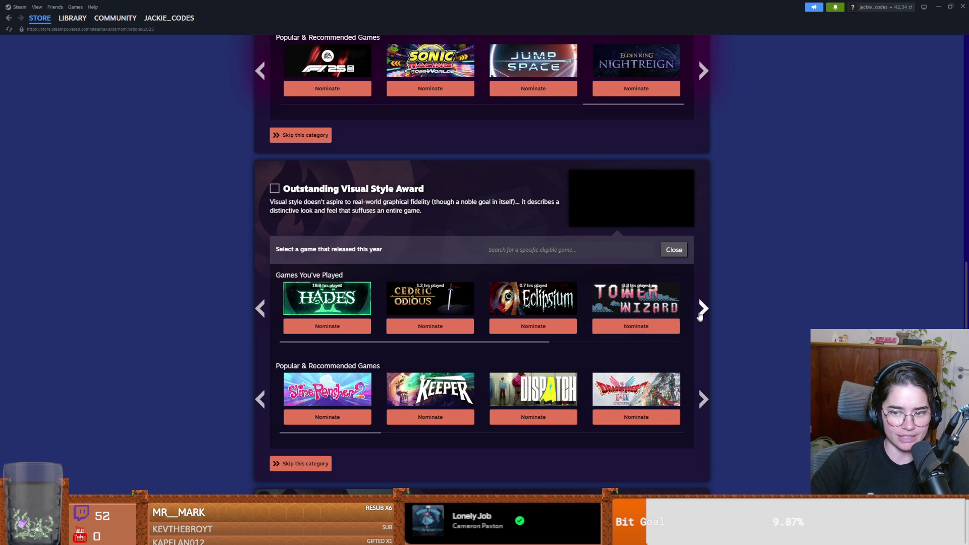
pyautogui.moveTo(341, 298)
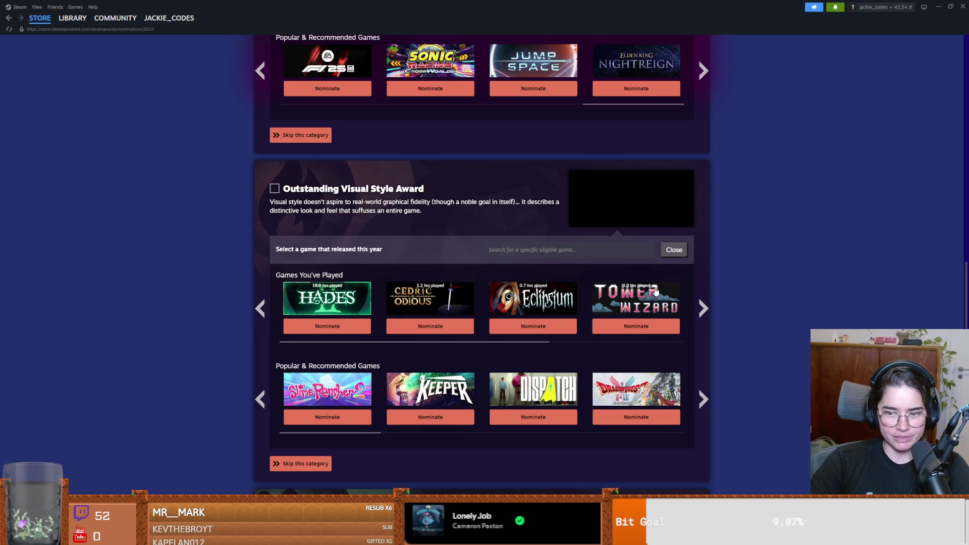
# Bring Blue Prince into view and nominate it for Outstanding Visual Style
pyautogui.click(704, 308)
pyautogui.moveTo(624, 305)
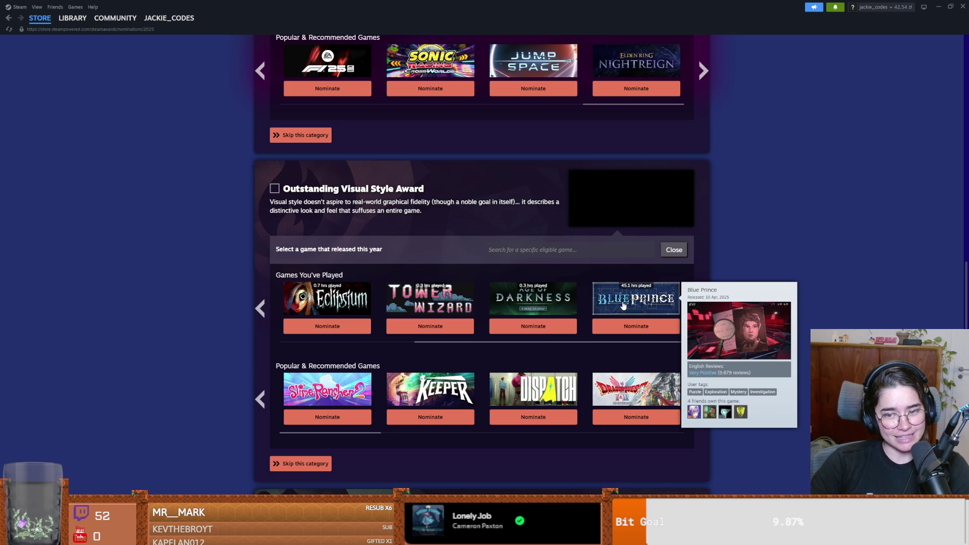
pyautogui.moveTo(333, 303)
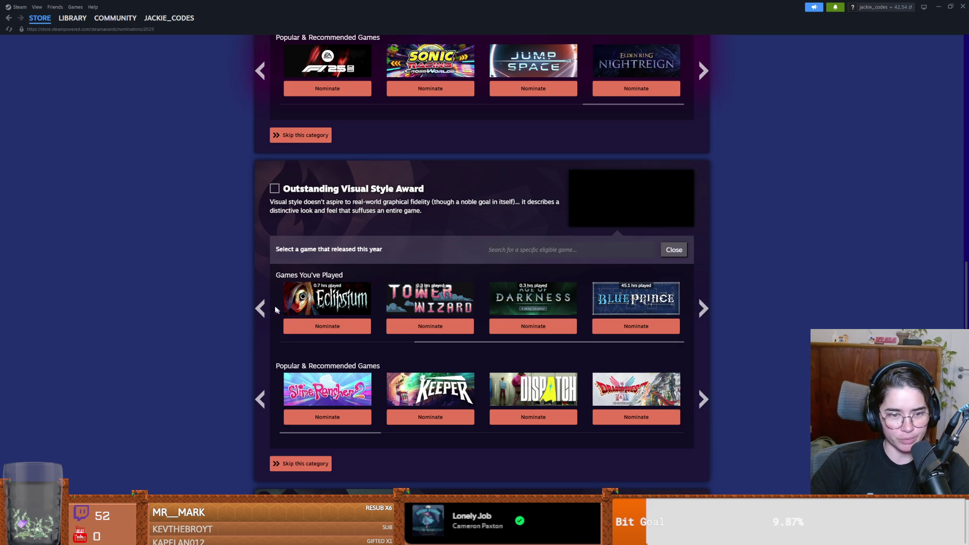
pyautogui.click(259, 308)
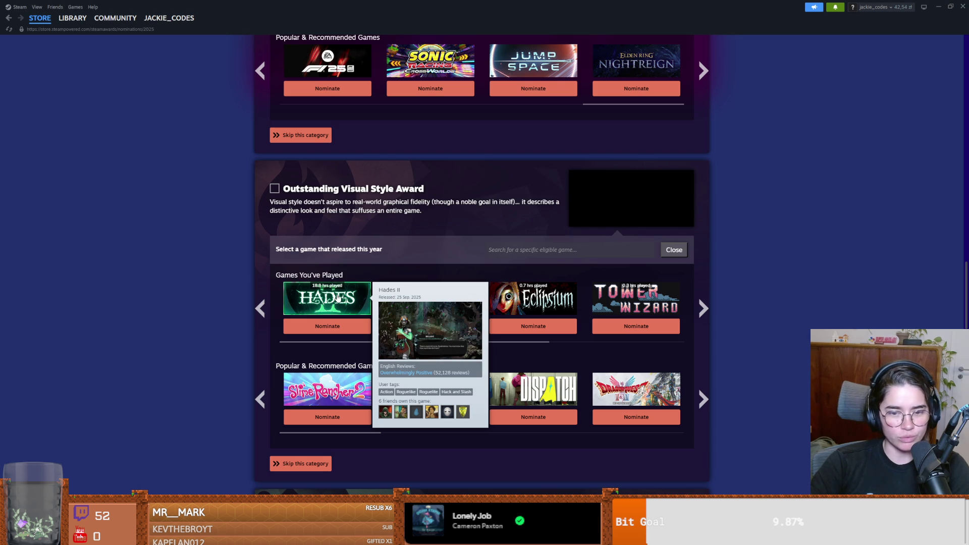
pyautogui.click(702, 309)
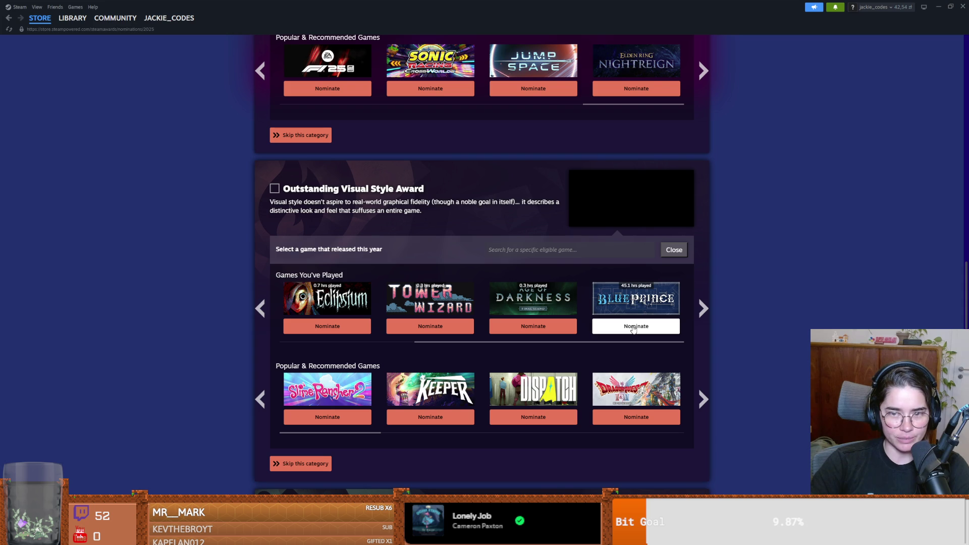
pyautogui.click(634, 327)
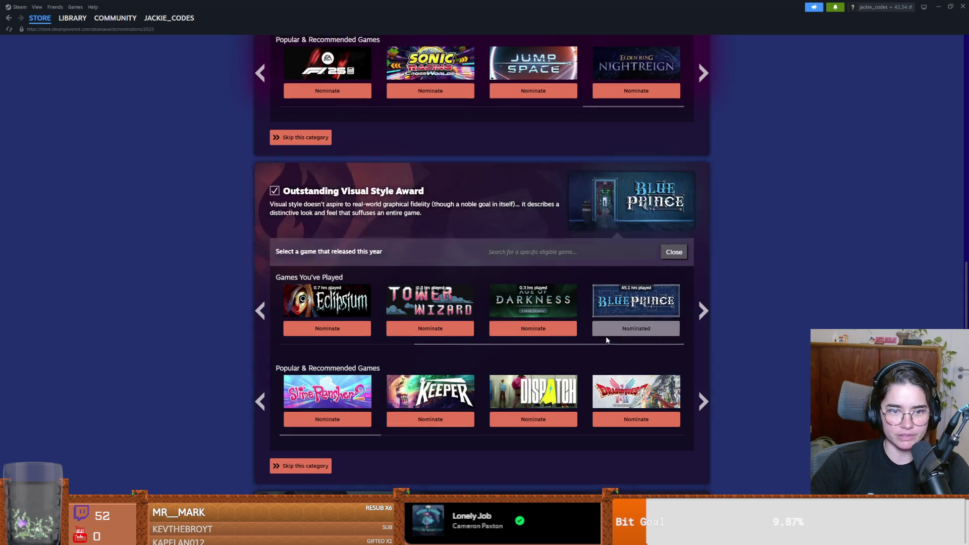
pyautogui.scroll(5, 544, 345)
pyautogui.scroll(-5, 544, 344)
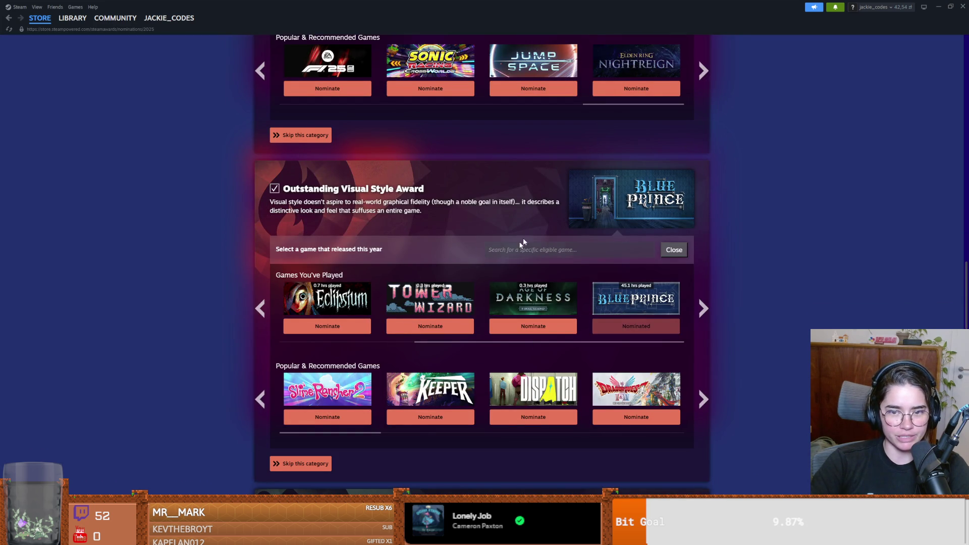
pyautogui.scroll(-5, 551, 216)
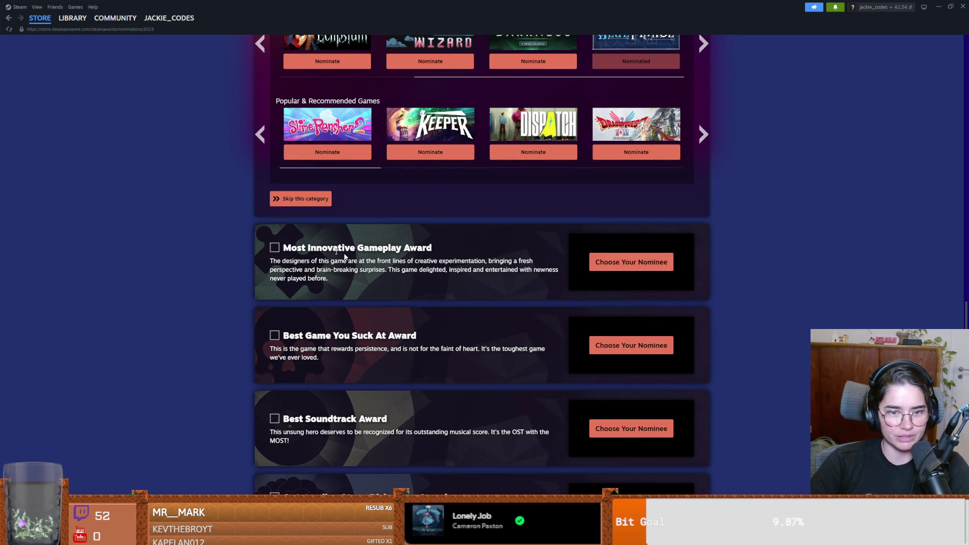
pyautogui.moveTo(276, 252); pyautogui.dragTo(433, 248)
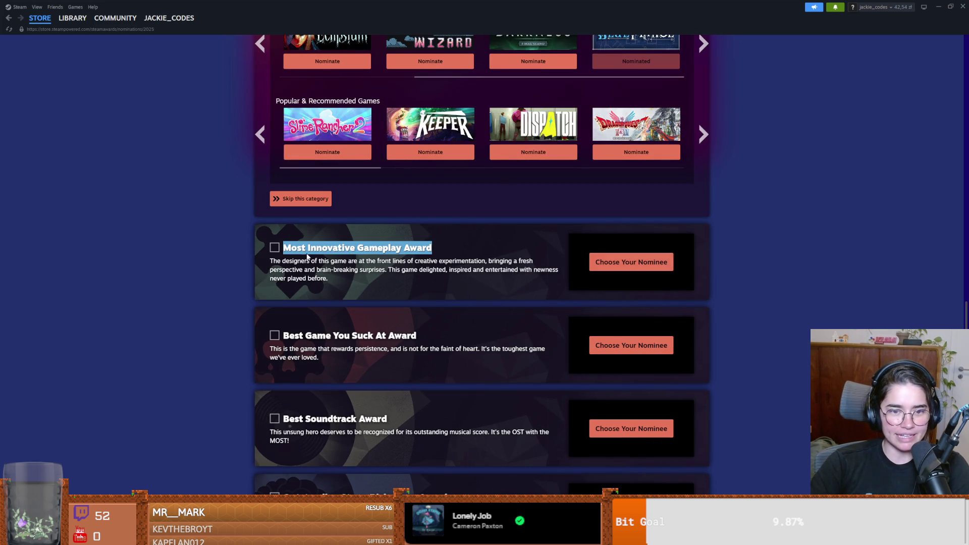
pyautogui.moveTo(278, 247)
pyautogui.mouseDown()
pyautogui.moveTo(364, 261)
pyautogui.moveTo(335, 262)
pyautogui.moveTo(487, 261)
pyautogui.moveTo(308, 273)
pyautogui.moveTo(386, 273)
pyautogui.mouseUp()
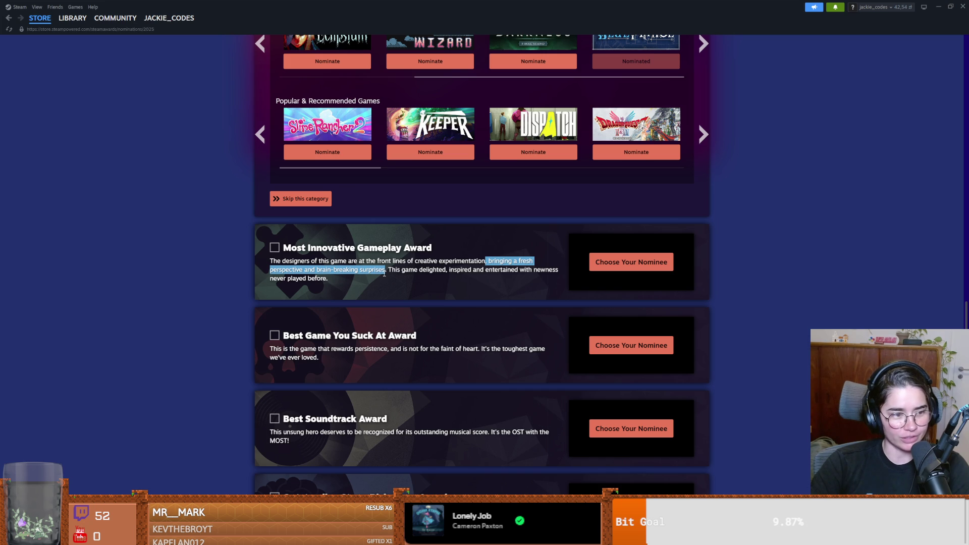
pyautogui.moveTo(386, 276); pyautogui.dragTo(347, 273)
pyautogui.scroll(4, 419, 283)
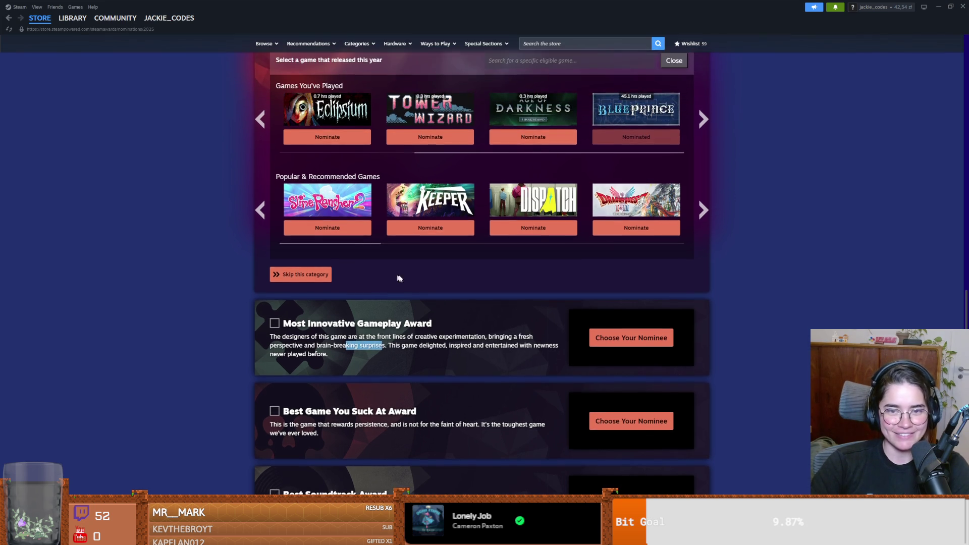
pyautogui.scroll(-2, 419, 283)
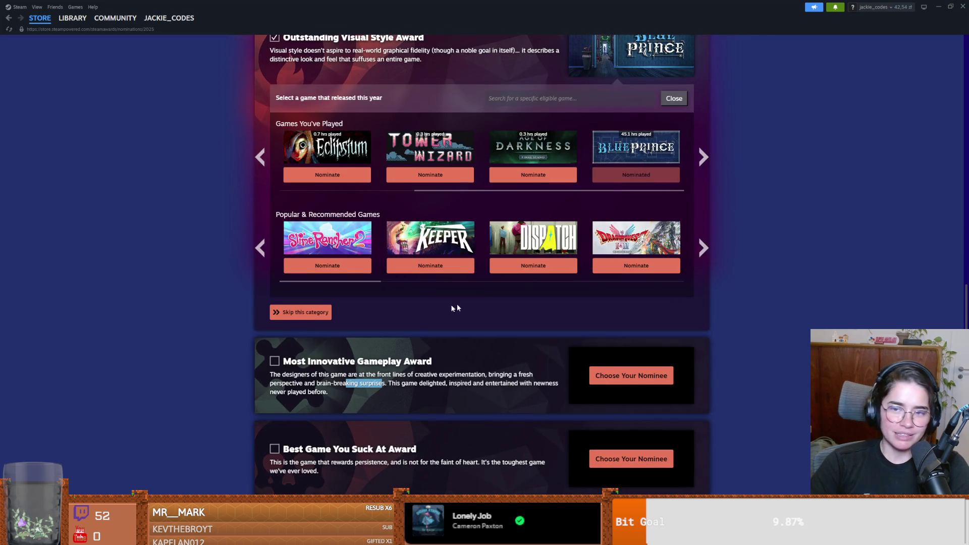
pyautogui.scroll(-3, 363, 274)
pyautogui.moveTo(422, 231); pyautogui.dragTo(480, 232)
pyautogui.click(488, 232)
pyautogui.doubleClick(505, 233)
pyautogui.click(315, 249)
# Open the Most Innovative Gameplay picker, browse the played games, and nominate Caves of Qud
pyautogui.click(634, 227)
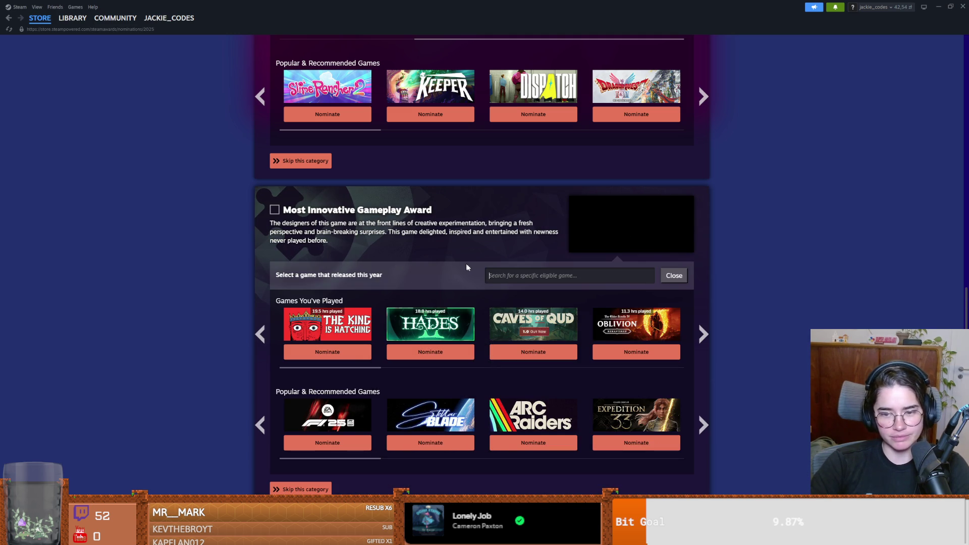
pyautogui.click(704, 335)
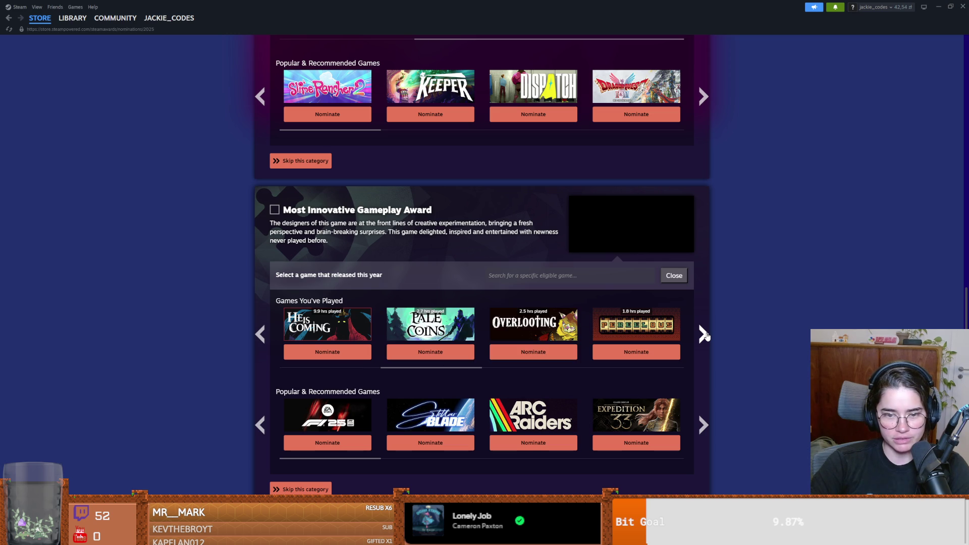
pyautogui.click(704, 334)
pyautogui.click(703, 334)
pyautogui.click(259, 335)
pyautogui.click(259, 336)
pyautogui.click(259, 336)
pyautogui.click(703, 335)
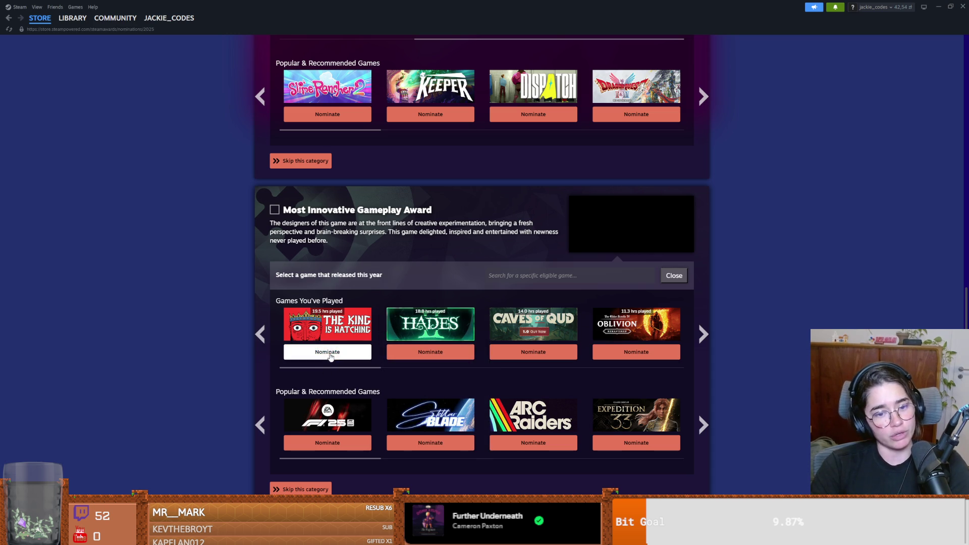
pyautogui.moveTo(335, 340)
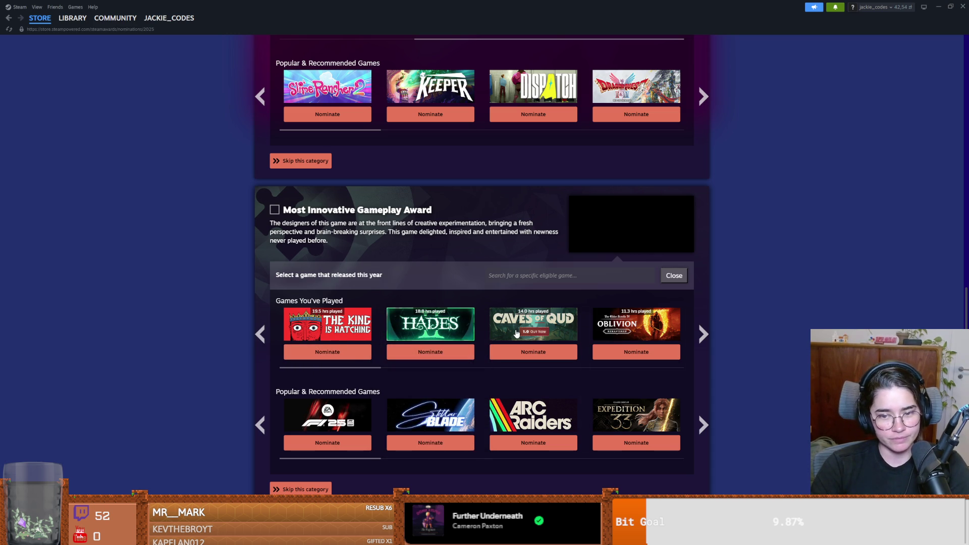
pyautogui.moveTo(517, 334)
pyautogui.click(515, 353)
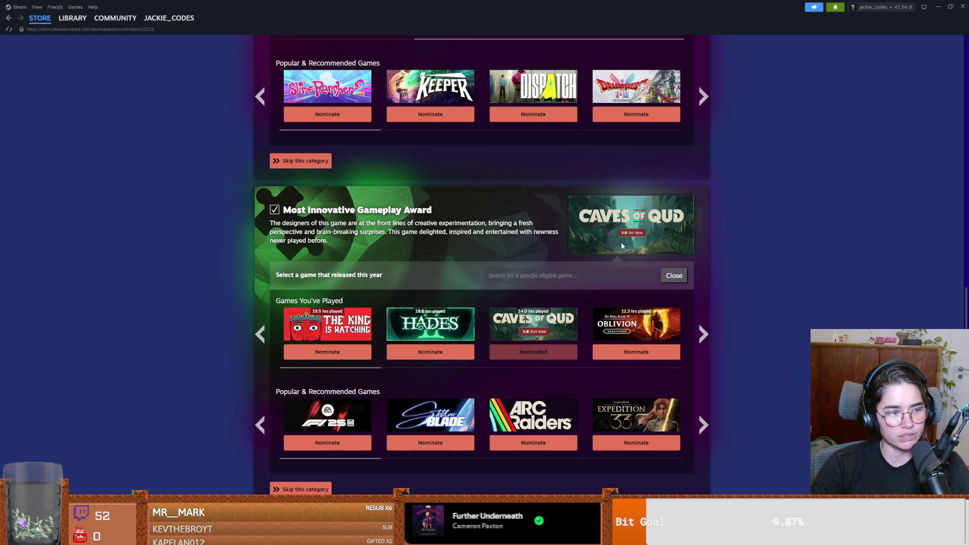
pyautogui.scroll(-3, 622, 246)
pyautogui.scroll(2, 636, 232)
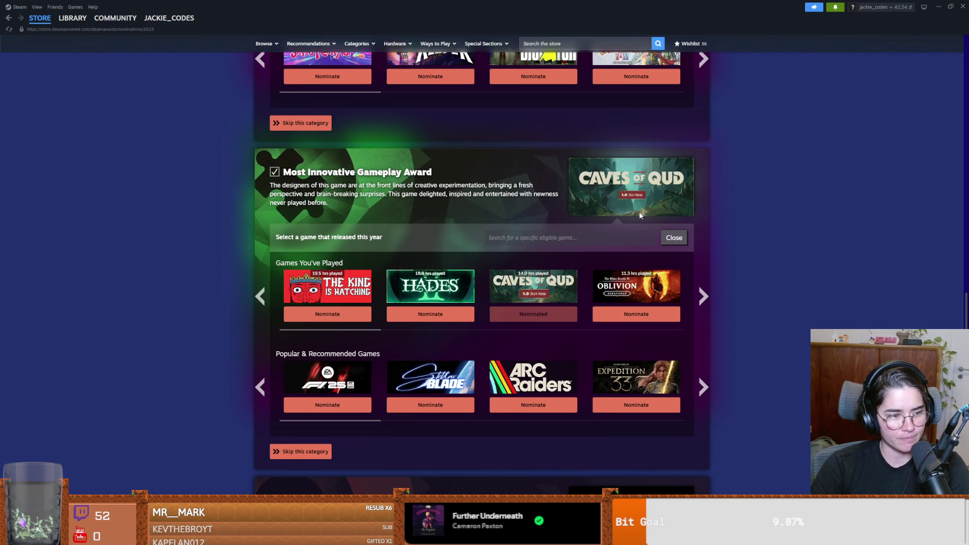
pyautogui.scroll(-1, 598, 203)
pyautogui.scroll(1, 594, 201)
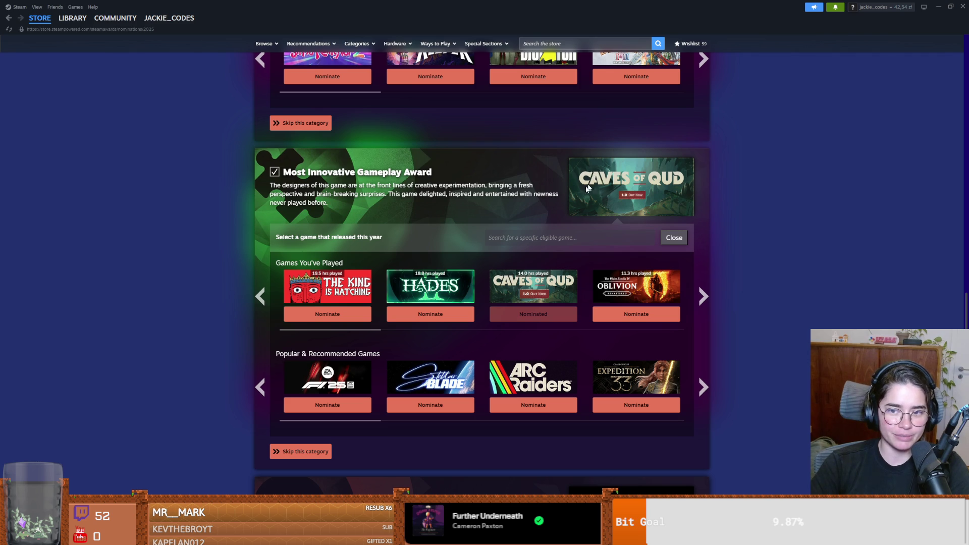
pyautogui.scroll(-4, 644, 233)
pyautogui.scroll(2, 623, 141)
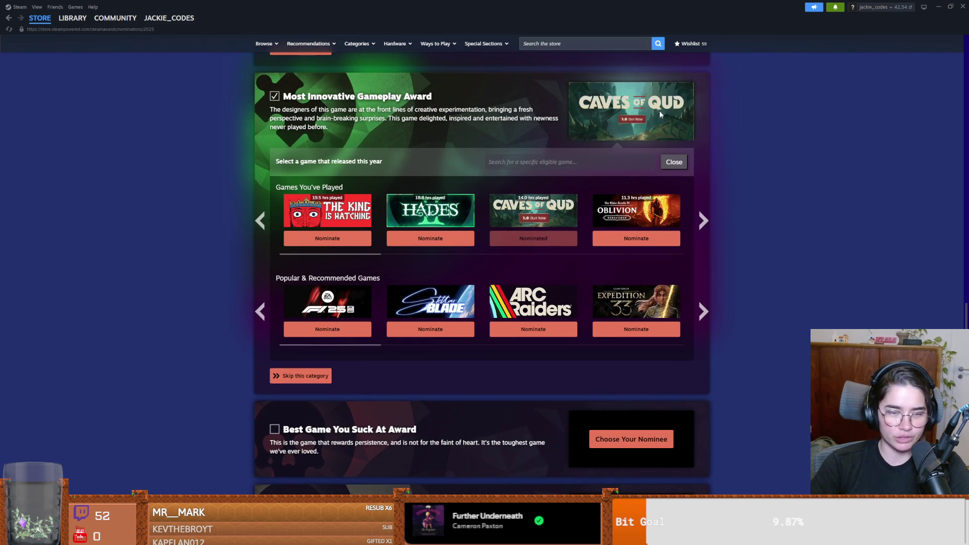
pyautogui.scroll(-3, 629, 225)
pyautogui.scroll(-3, 629, 225)
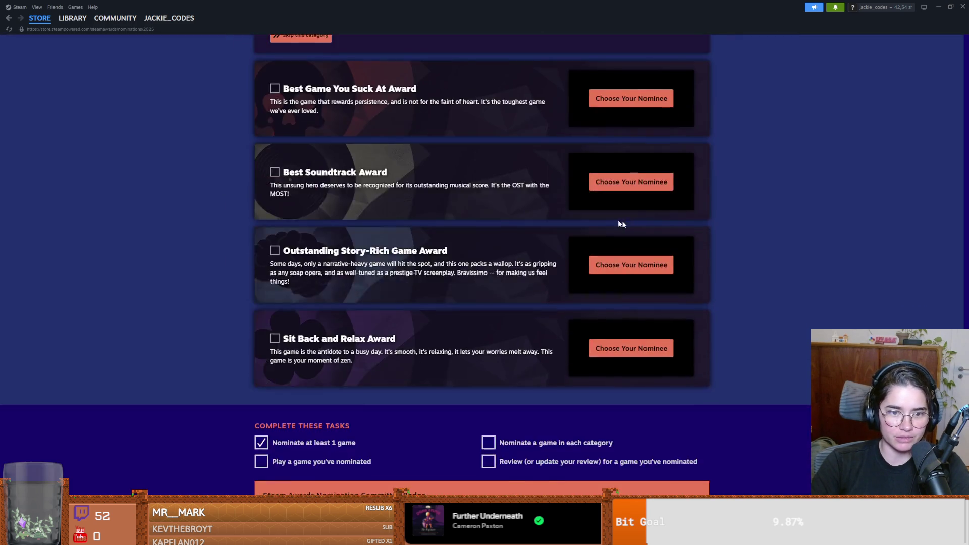
pyautogui.scroll(7, 625, 223)
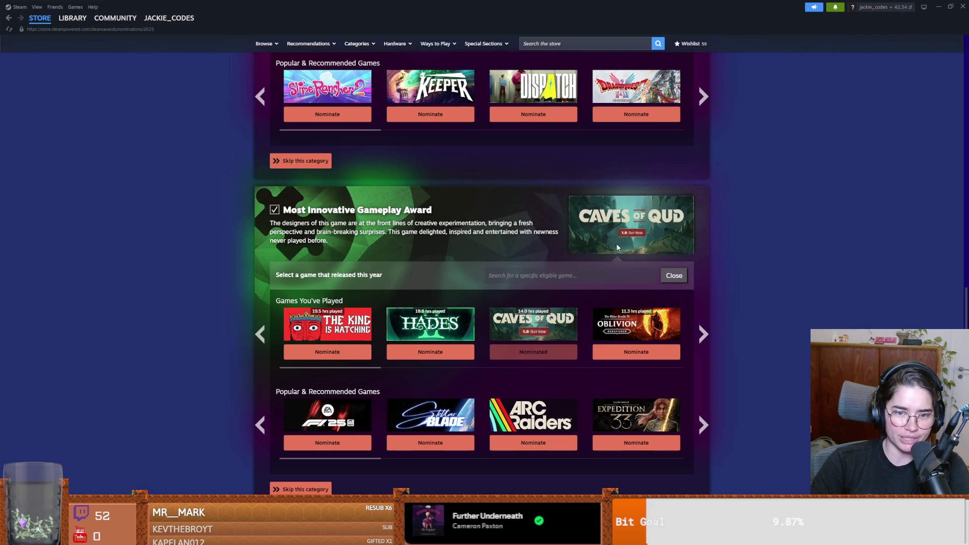
pyautogui.scroll(-5, 625, 230)
pyautogui.moveTo(284, 202); pyautogui.dragTo(417, 203)
pyautogui.moveTo(265, 220)
pyautogui.mouseDown()
pyautogui.moveTo(329, 231)
pyautogui.moveTo(266, 221)
pyautogui.mouseUp()
pyautogui.click(316, 225)
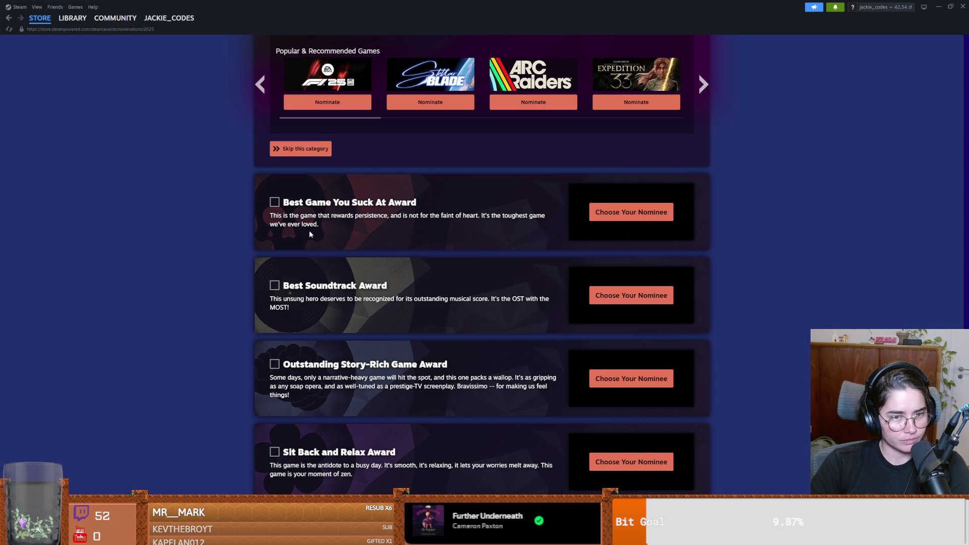
pyautogui.moveTo(317, 225); pyautogui.dragTo(255, 221)
# Open the Best Game You Suck At picker and nominate He Is Coming
pyautogui.click(601, 213)
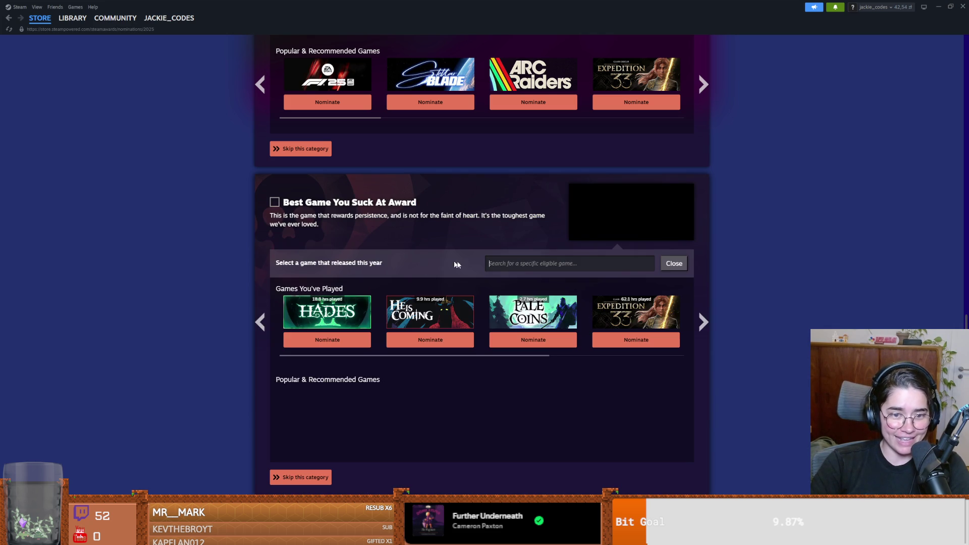
pyautogui.click(705, 336)
pyautogui.click(704, 335)
pyautogui.click(705, 333)
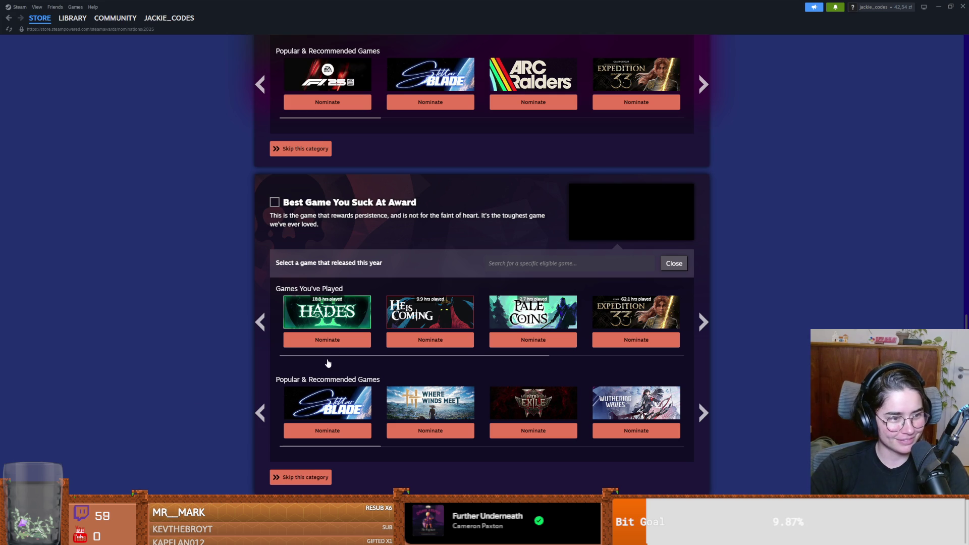
pyautogui.click(430, 340)
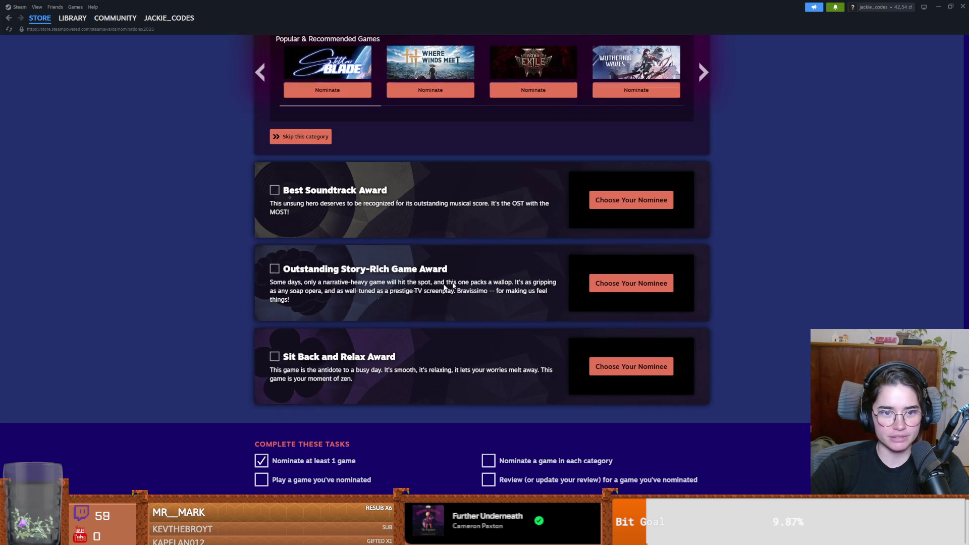
# Nominate Expedition 33 for the Best Soundtrack Award and collapse its picker
pyautogui.click(632, 200)
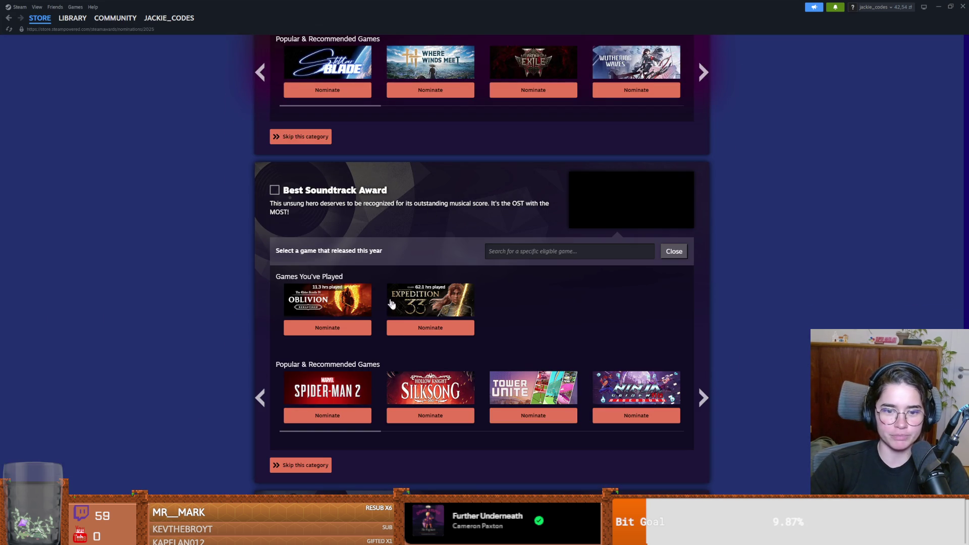
pyautogui.click(426, 327)
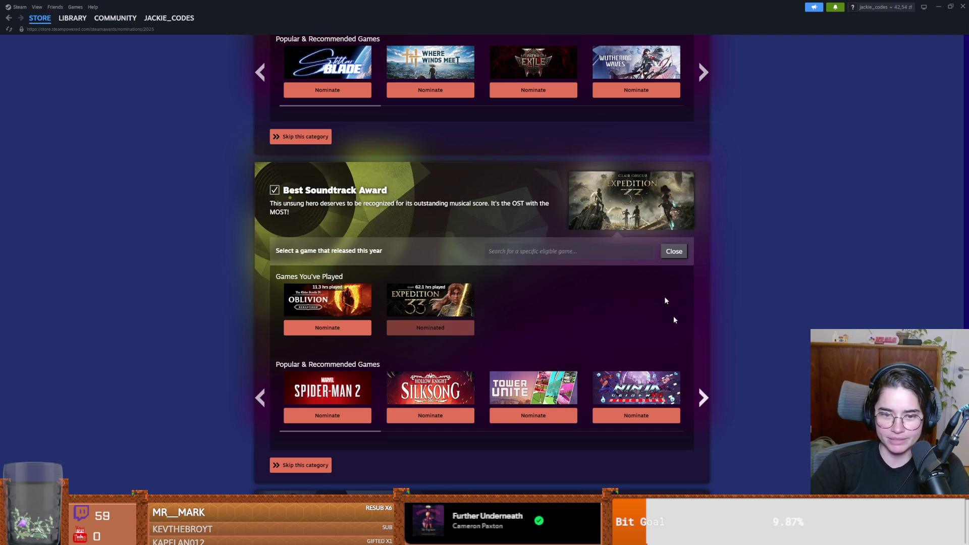
pyautogui.click(675, 251)
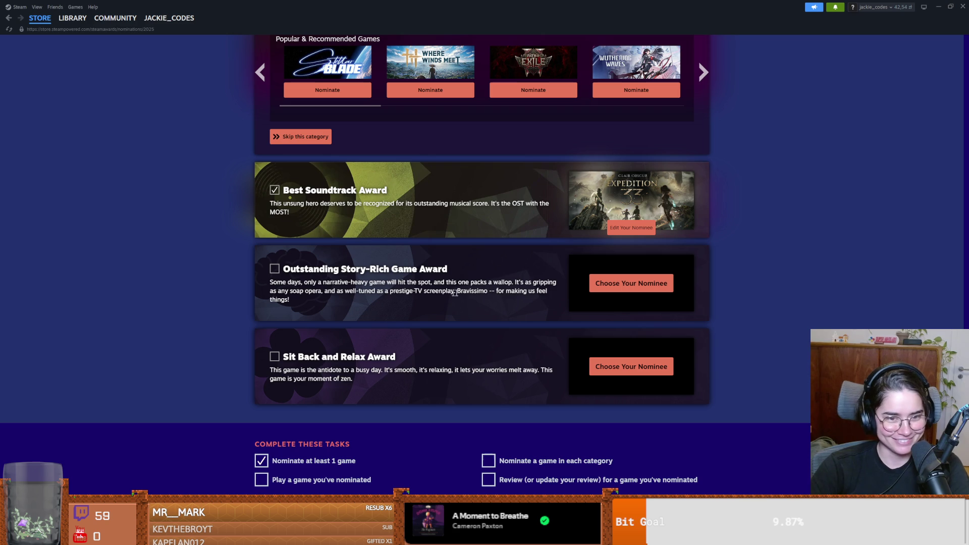
# Nominate Expedition 33 for the Outstanding Story-Rich Game Award
pyautogui.moveTo(323, 268); pyautogui.dragTo(454, 278)
pyautogui.click(617, 286)
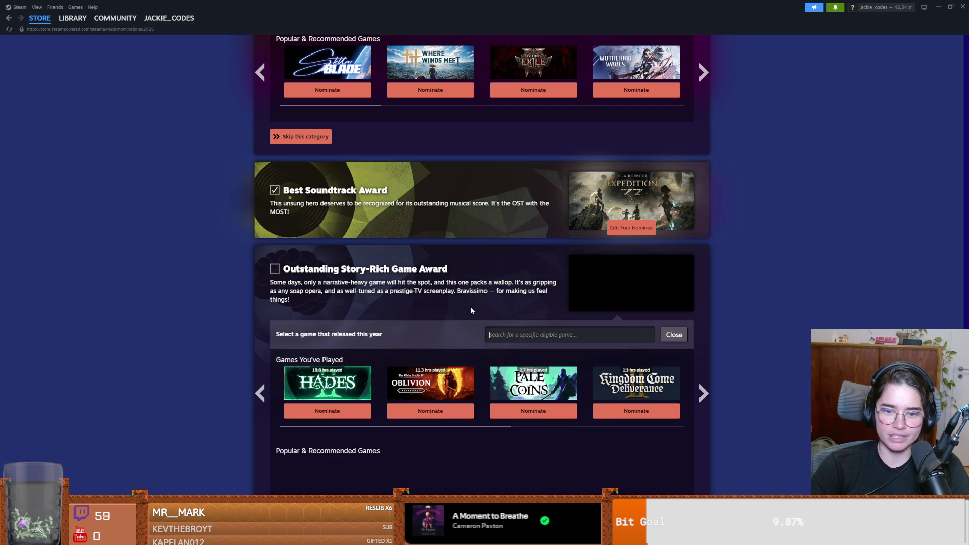
pyautogui.scroll(-2, 405, 361)
pyautogui.click(704, 317)
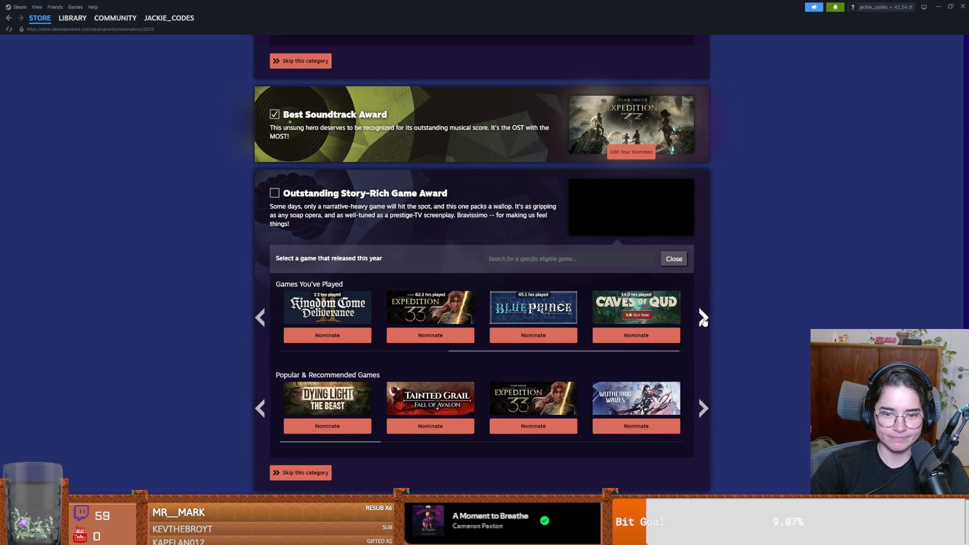
pyautogui.click(432, 337)
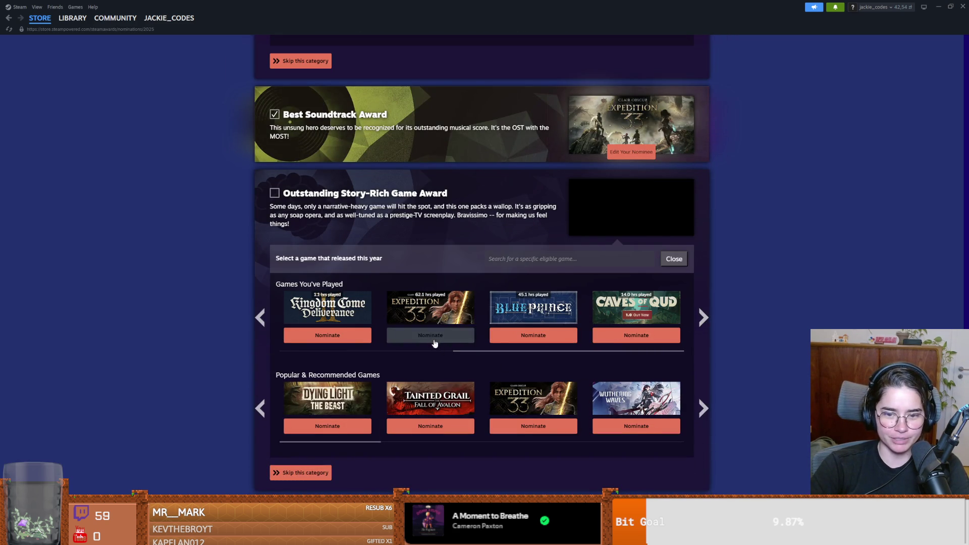
pyautogui.click(259, 317)
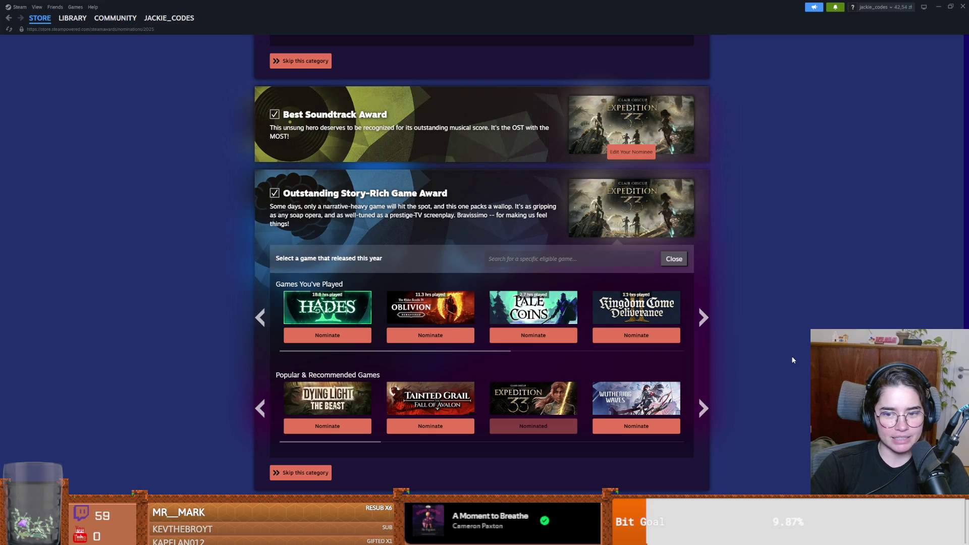
pyautogui.click(703, 317)
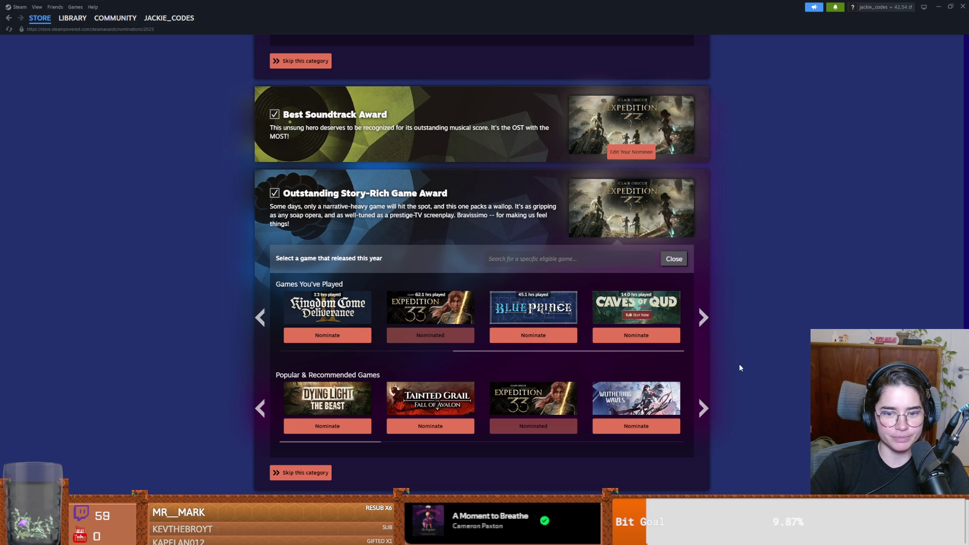
pyautogui.scroll(-3, 538, 330)
pyautogui.scroll(-2, 538, 331)
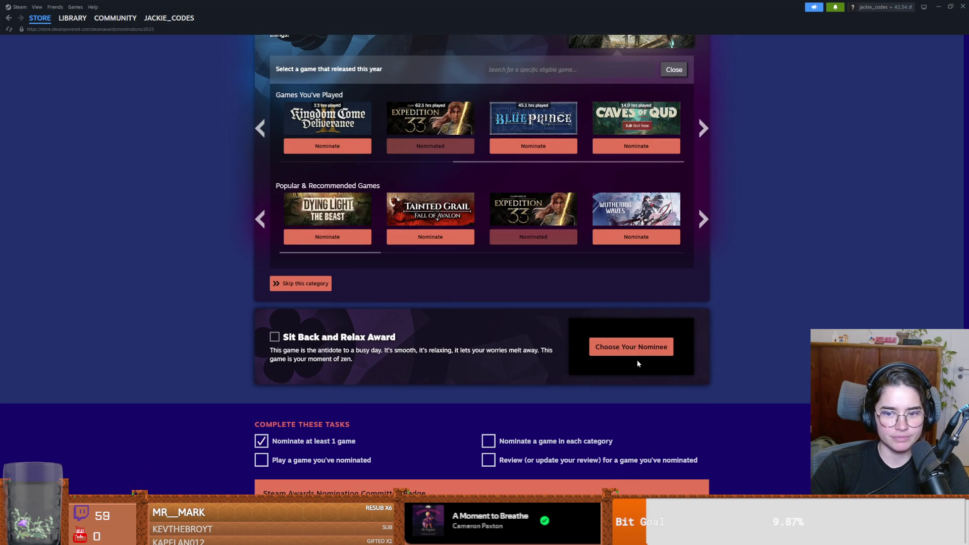
# Open the Sit Back and Relax picker and nominate He Is Coming
pyautogui.click(628, 350)
pyautogui.scroll(-3, 636, 341)
pyautogui.moveTo(304, 223); pyautogui.dragTo(415, 230)
pyautogui.moveTo(266, 239)
pyautogui.mouseDown()
pyautogui.moveTo(467, 247)
pyautogui.moveTo(383, 238)
pyautogui.moveTo(461, 249)
pyautogui.moveTo(389, 232)
pyautogui.moveTo(566, 245)
pyautogui.mouseUp()
pyautogui.moveTo(389, 245); pyautogui.dragTo(511, 249)
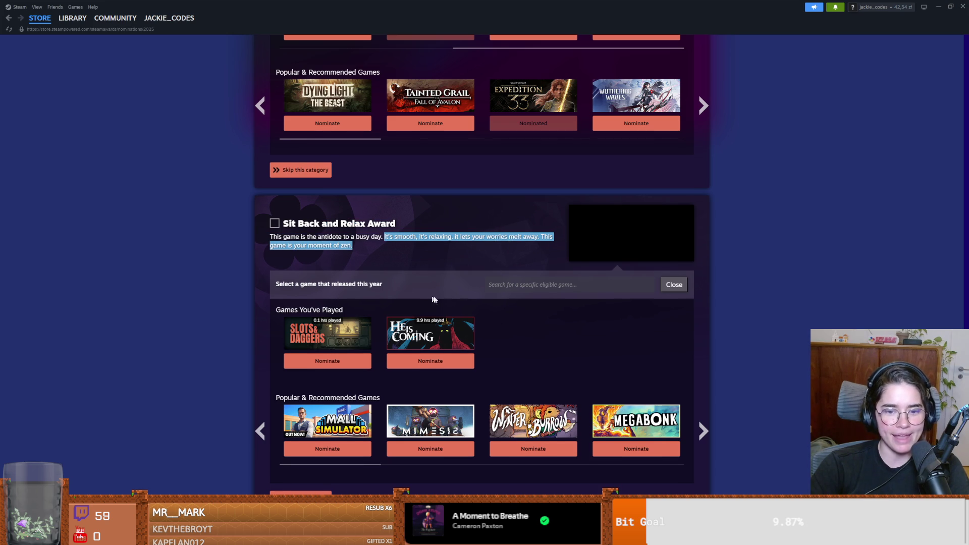
pyautogui.scroll(-1, 430, 299)
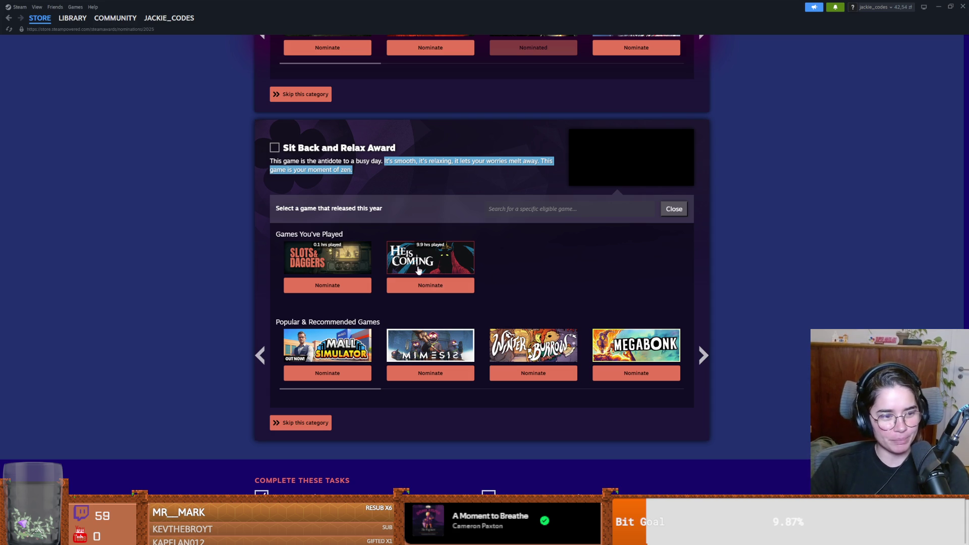
pyautogui.click(443, 283)
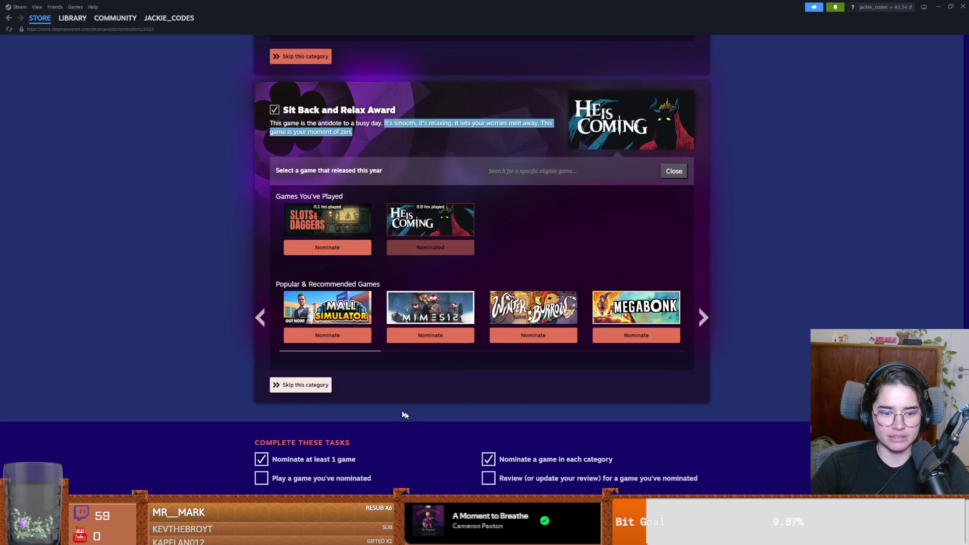
pyautogui.scroll(-4, 483, 365)
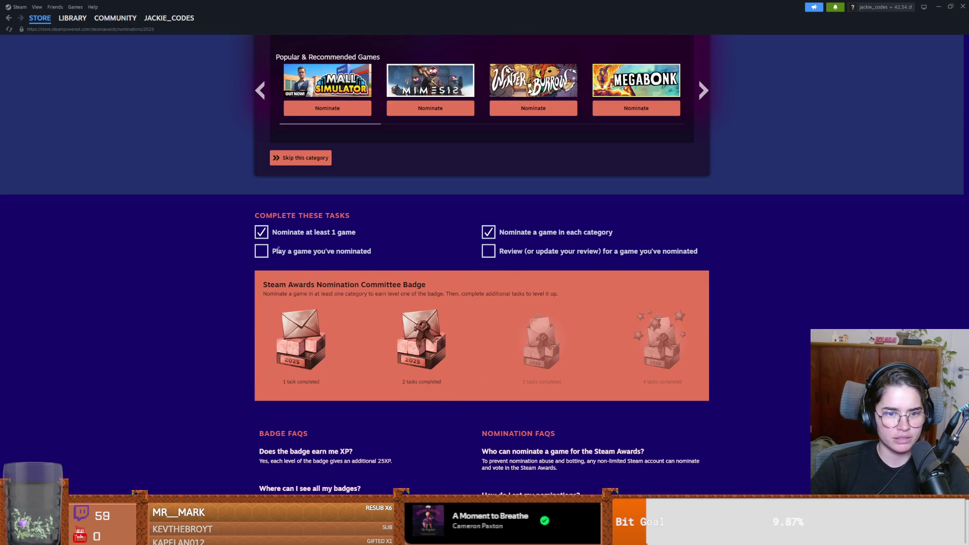
pyautogui.moveTo(281, 242)
pyautogui.mouseDown()
pyautogui.moveTo(377, 255)
pyautogui.moveTo(275, 257)
pyautogui.mouseUp()
pyautogui.scroll(-3, 353, 303)
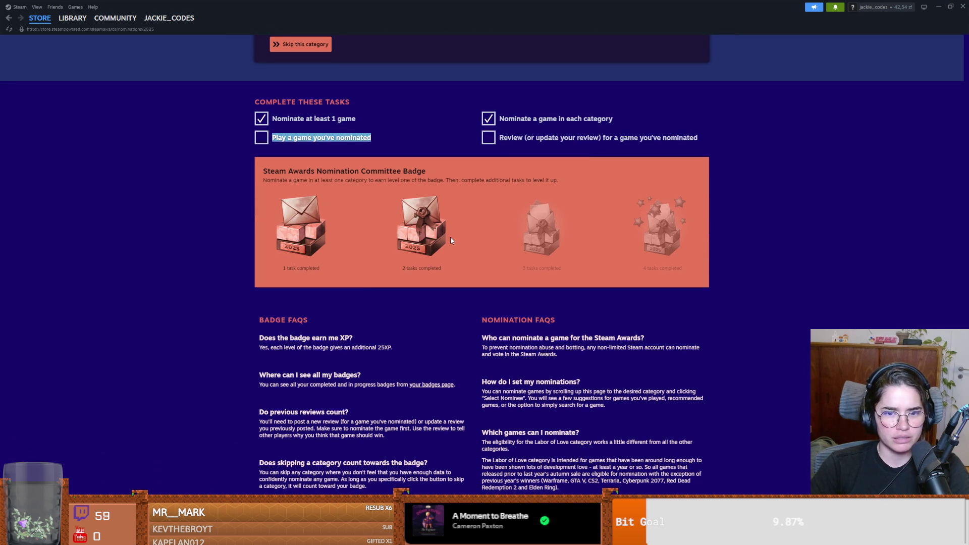
pyautogui.scroll(1, 450, 236)
pyautogui.moveTo(282, 176); pyautogui.dragTo(355, 184)
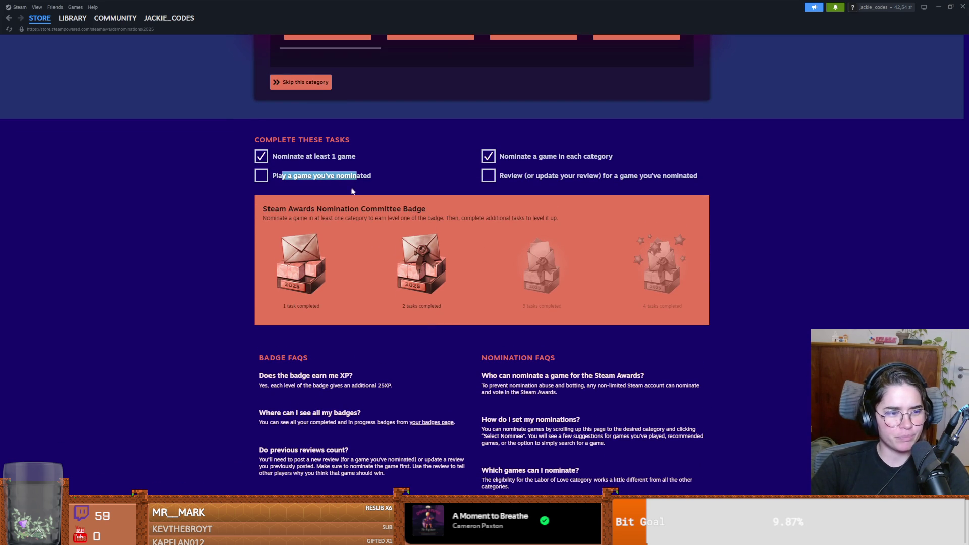
pyautogui.scroll(3, 389, 279)
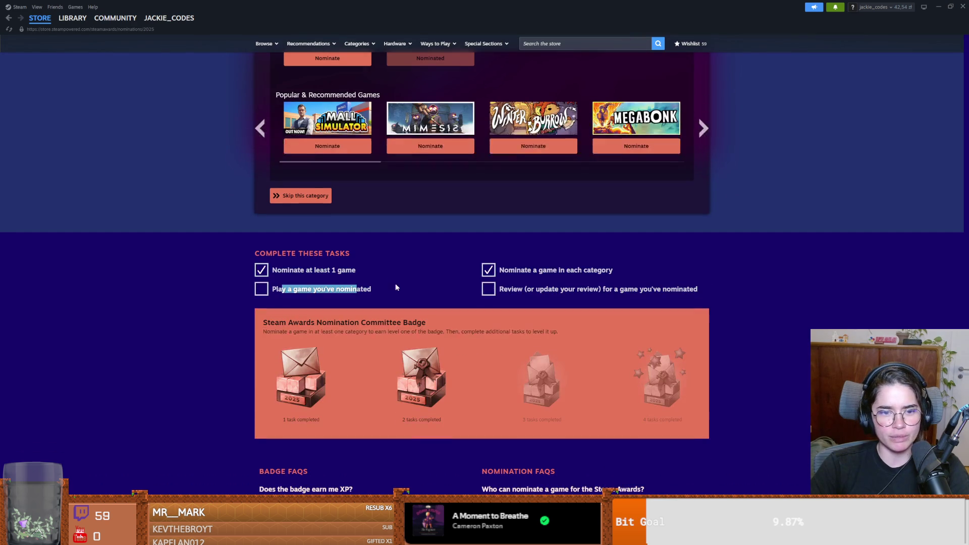
pyautogui.moveTo(507, 289); pyautogui.dragTo(707, 305)
pyautogui.click(584, 288)
pyautogui.moveTo(507, 289); pyautogui.dragTo(624, 290)
pyautogui.scroll(-5, 679, 292)
pyautogui.click(492, 179)
pyautogui.scroll(-7, 462, 284)
pyautogui.scroll(14, 461, 285)
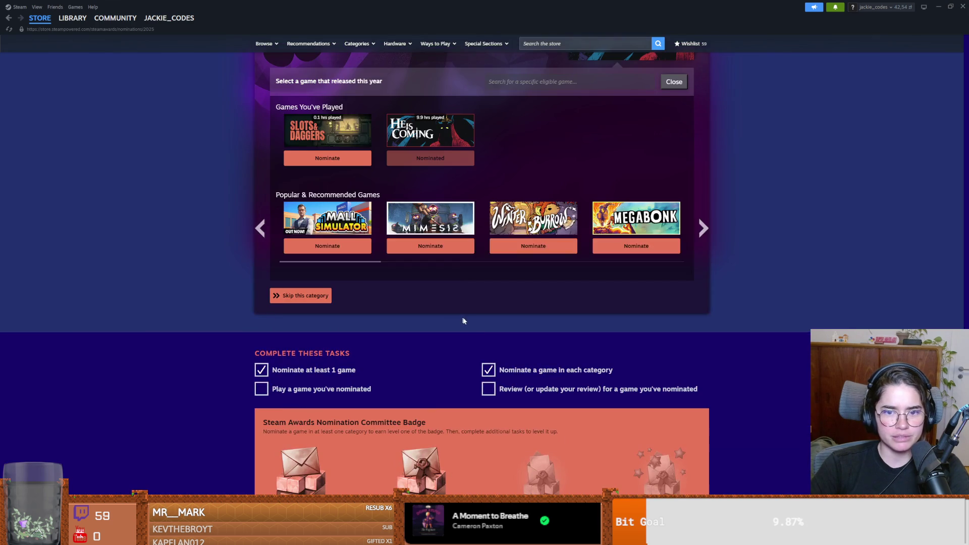
pyautogui.scroll(5, 402, 333)
pyautogui.scroll(-3, 637, 319)
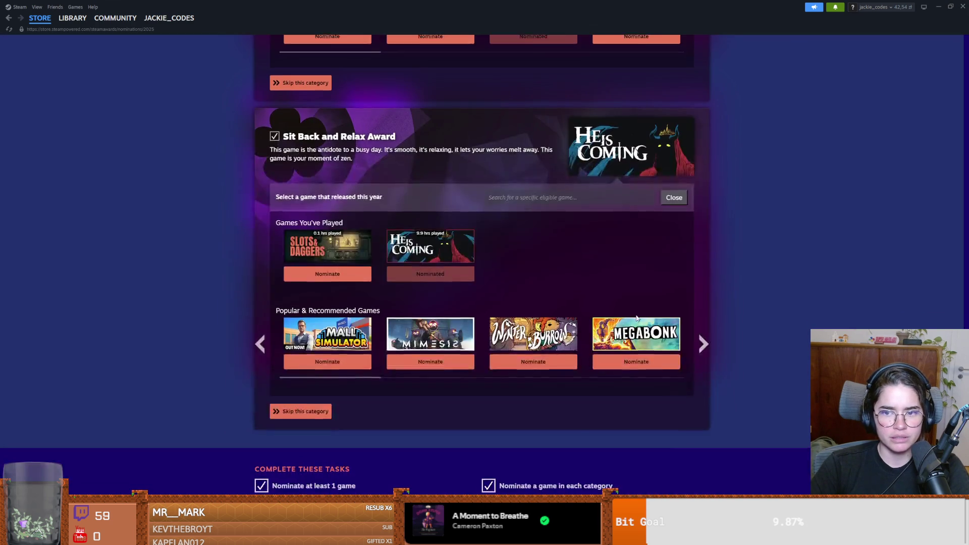
pyautogui.scroll(14, 637, 318)
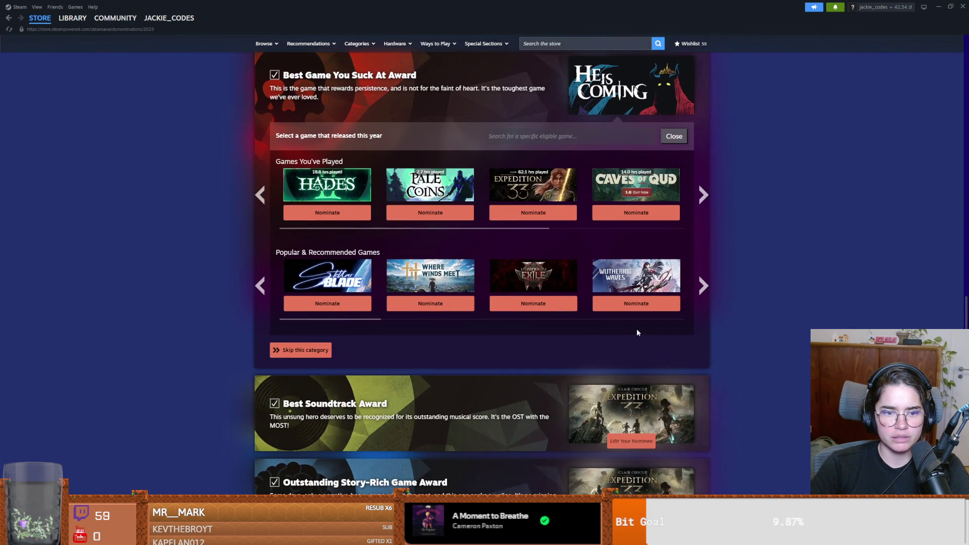
pyautogui.scroll(14, 638, 329)
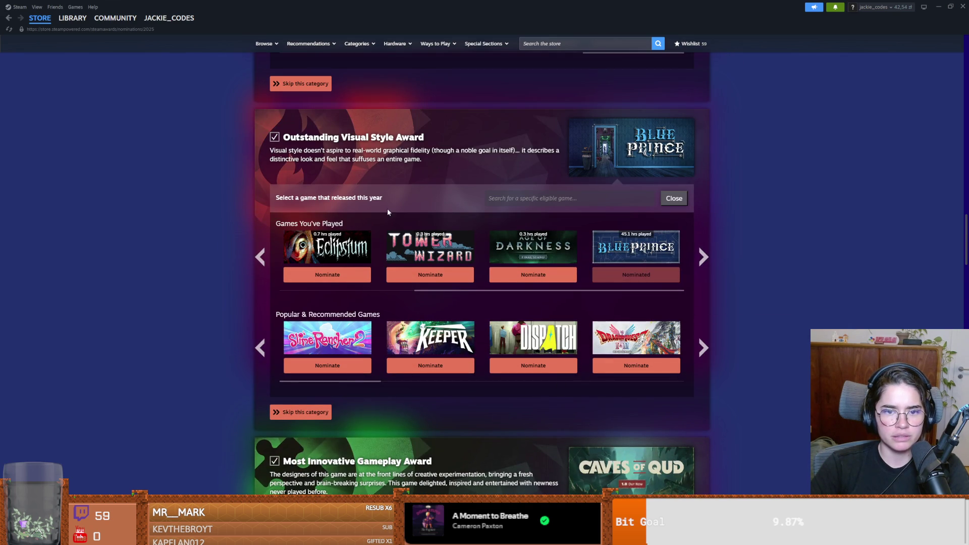
pyautogui.scroll(-20, 387, 272)
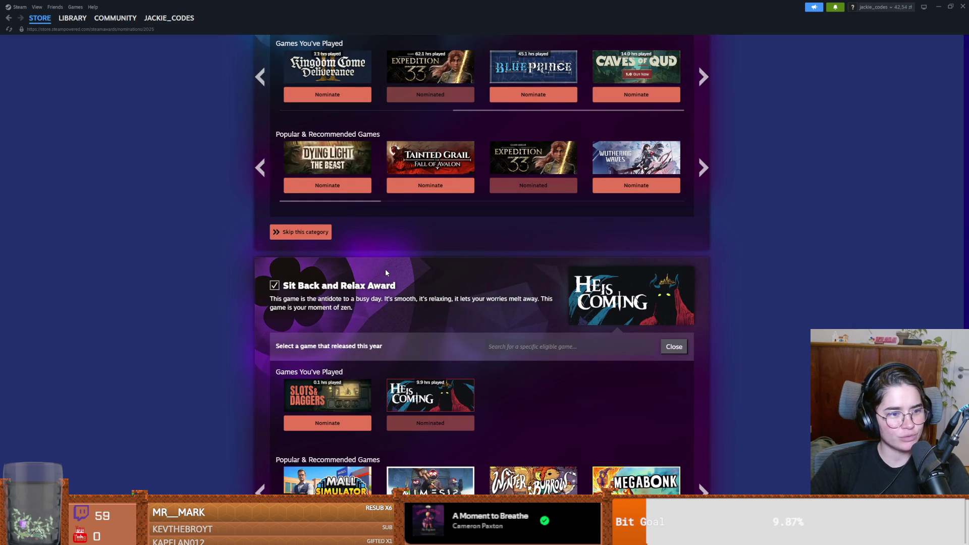
pyautogui.scroll(-2, 580, 286)
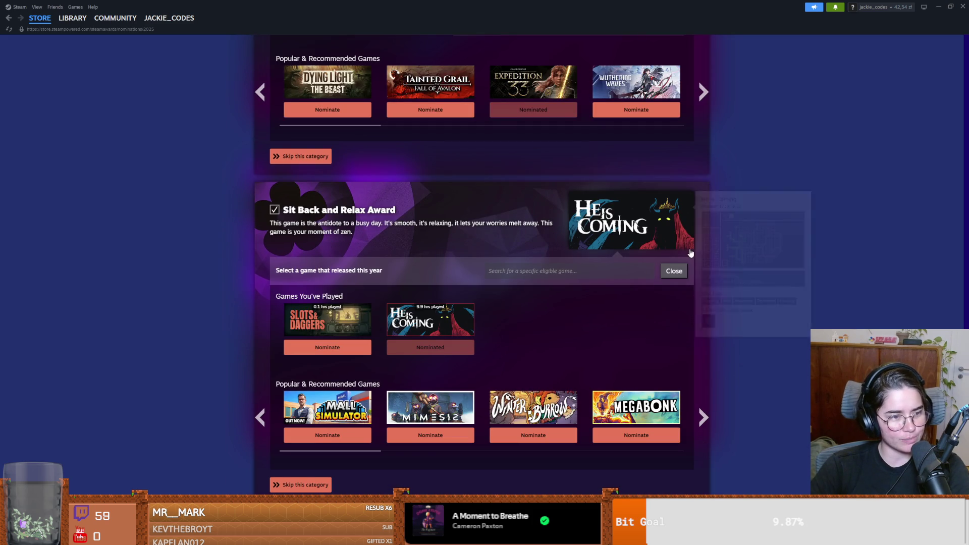
pyautogui.scroll(-3, 765, 330)
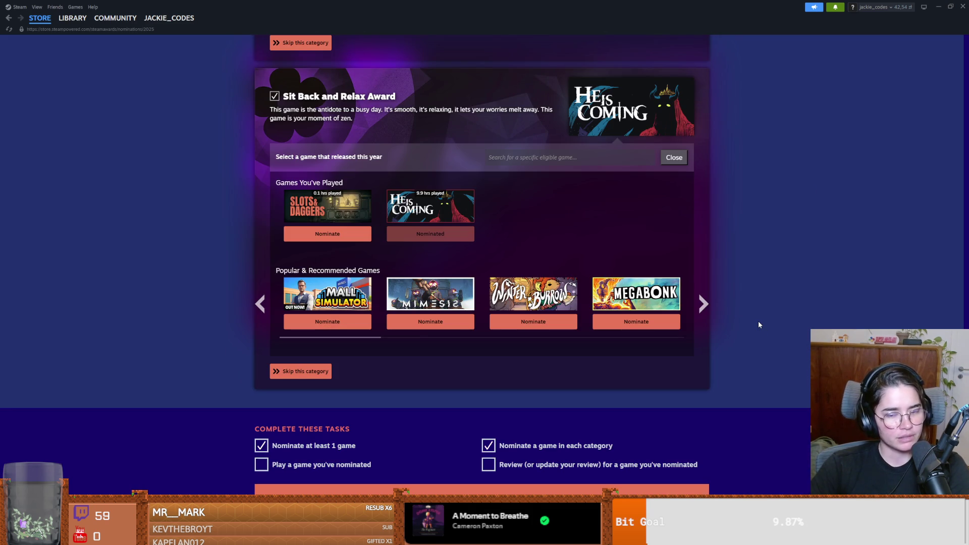
pyautogui.scroll(15, 955, 64)
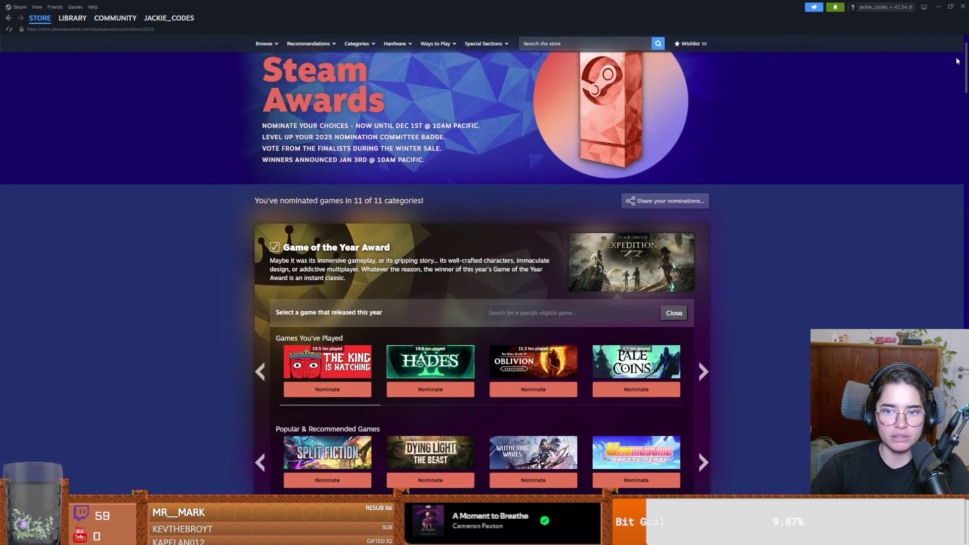
# Scroll the nominations page to confirm all 11 categories, then bring the Godot editor forward
pyautogui.scroll(2, 961, 51)
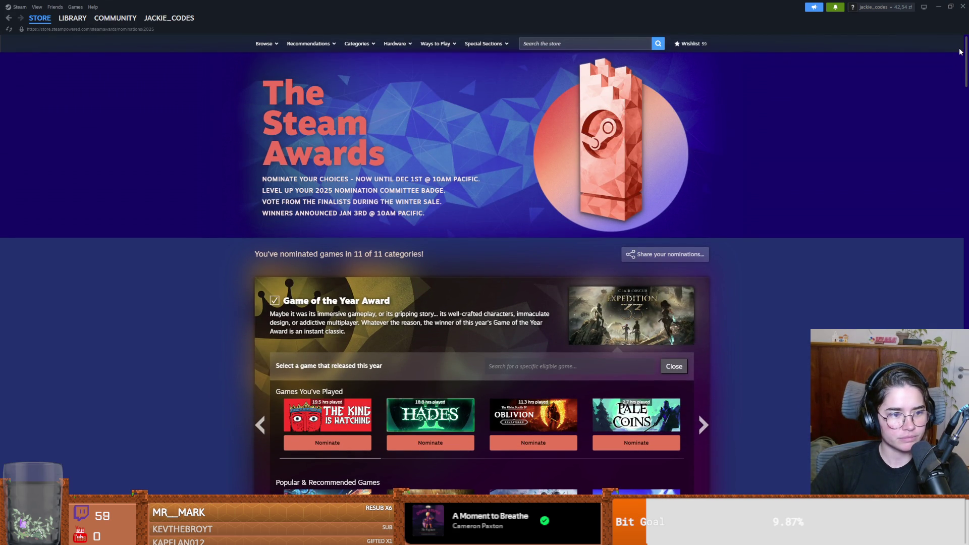
pyautogui.scroll(-15, 961, 51)
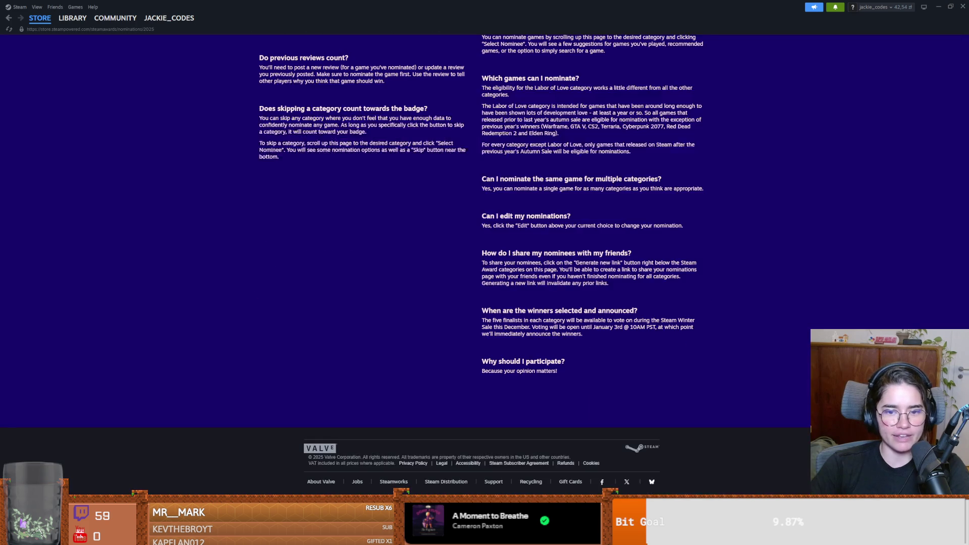
pyautogui.scroll(10, 482, 273)
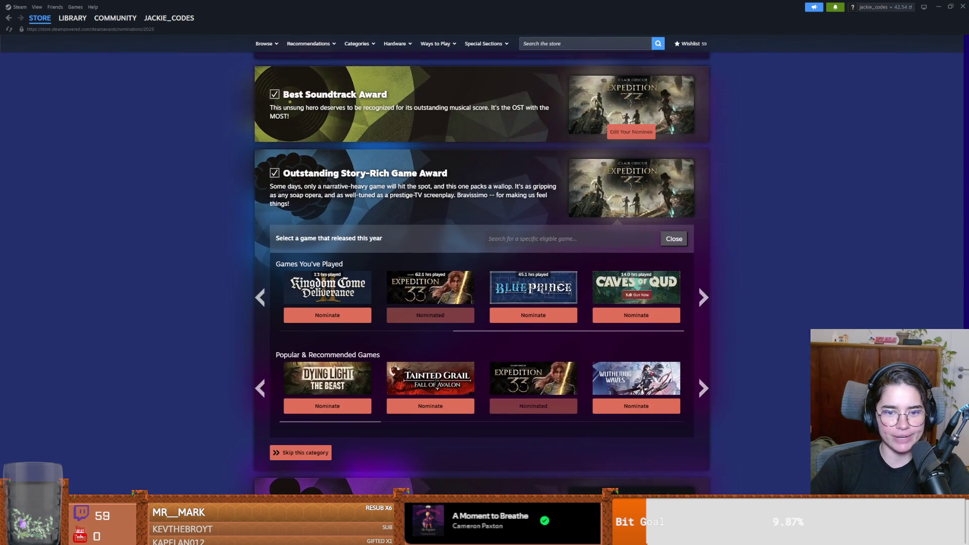
pyautogui.scroll(10, 920, 319)
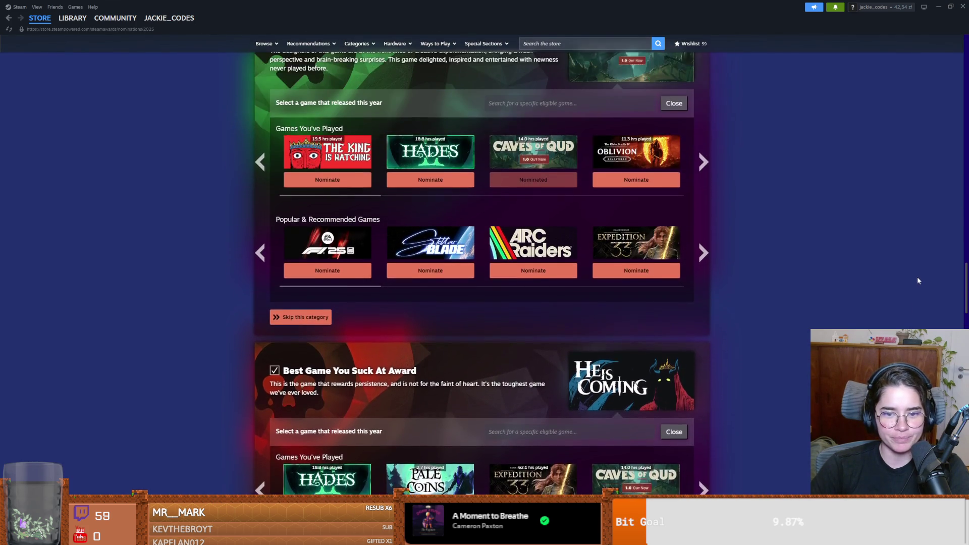
pyautogui.scroll(4, 918, 272)
pyautogui.scroll(-20, 918, 251)
pyautogui.scroll(20, 908, 253)
pyautogui.scroll(15, 924, 121)
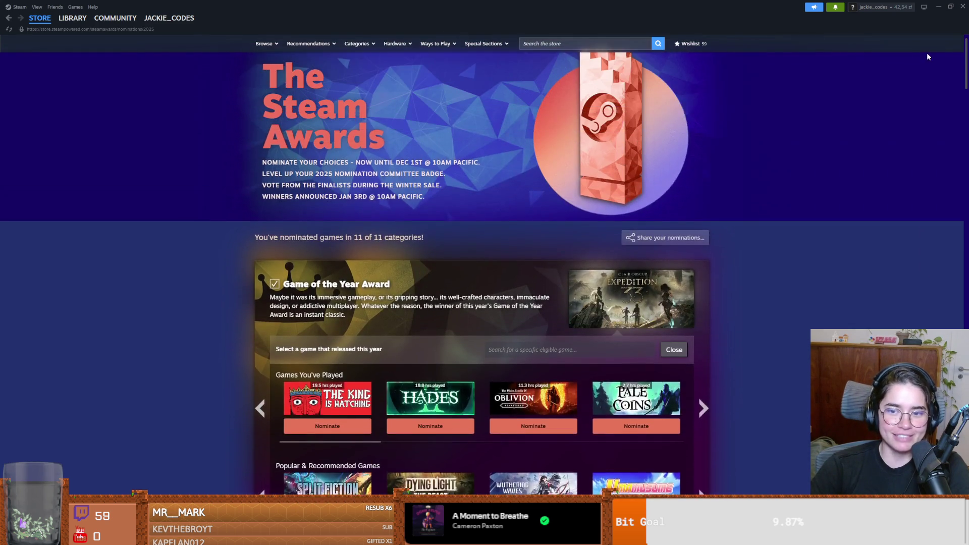
pyautogui.scroll(-15, 932, 323)
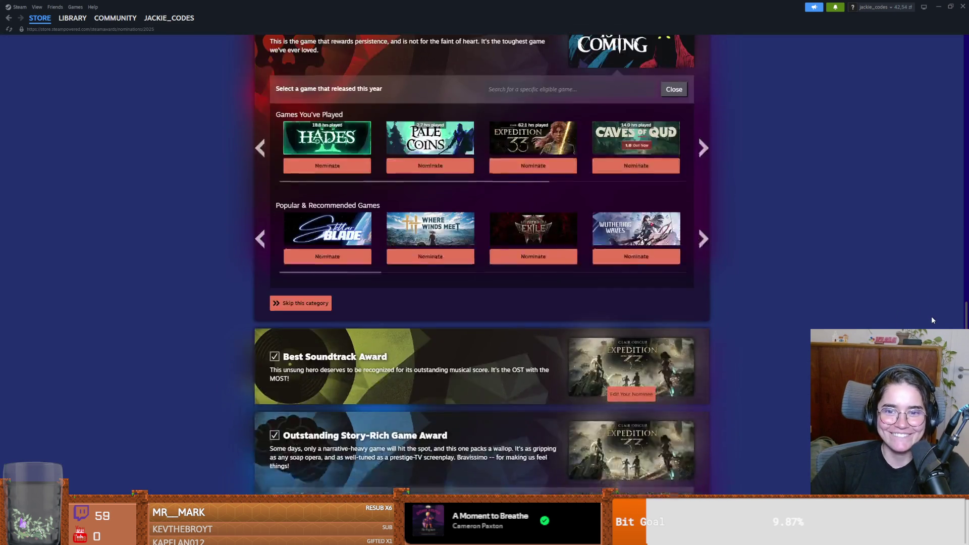
pyautogui.scroll(-20, 934, 321)
pyautogui.scroll(-2, 931, 323)
pyautogui.scroll(6, 932, 323)
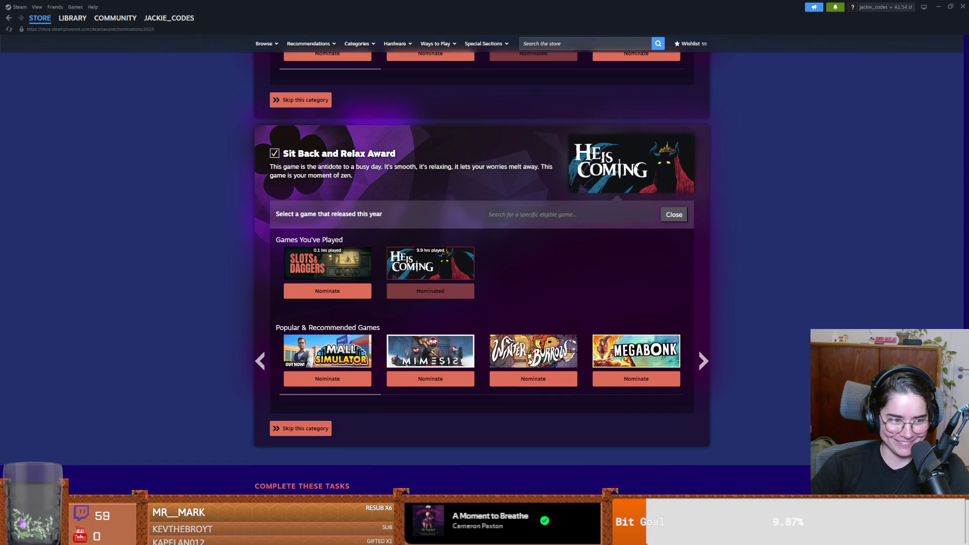
pyautogui.scroll(-5, 482, 262)
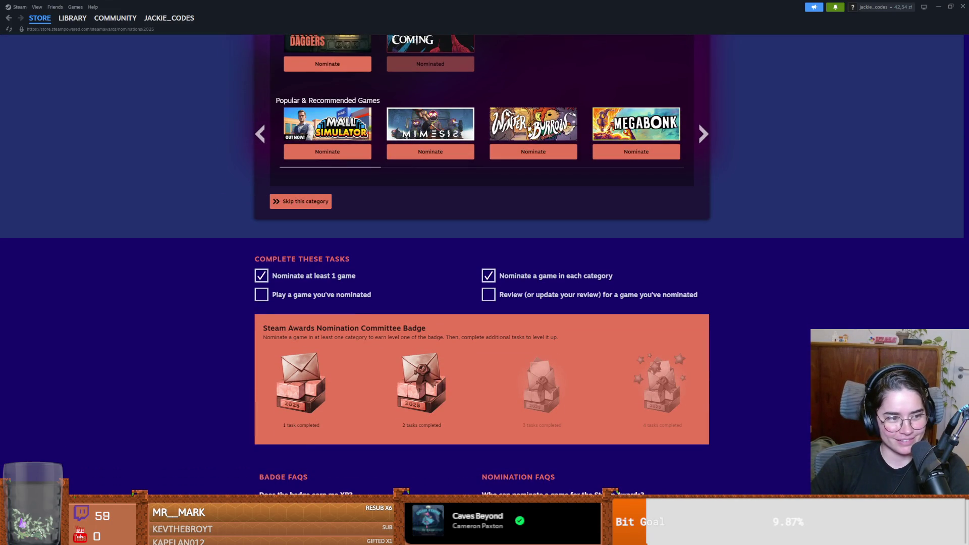
pyautogui.scroll(-5, 482, 263)
pyautogui.scroll(12, 482, 262)
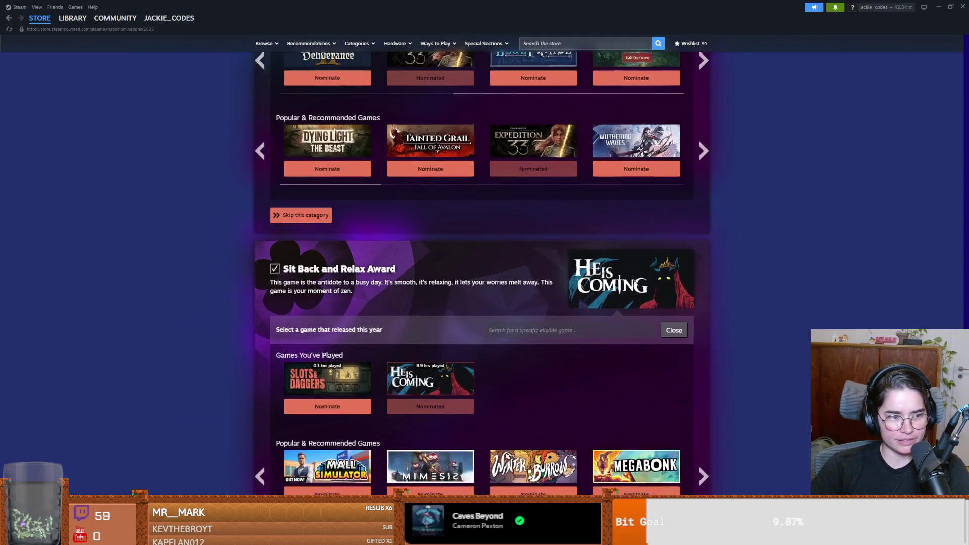
pyautogui.scroll(10, 737, 272)
pyautogui.scroll(-10, 727, 293)
pyautogui.scroll(-10, 710, 322)
pyautogui.hotkey('alt', 'Tab')
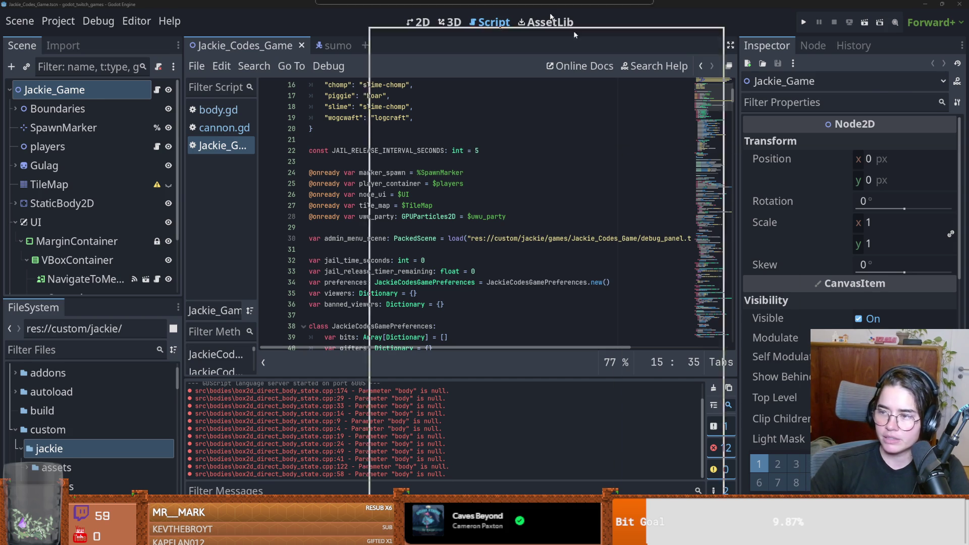
# Leave the Jackie_Codes_Game script unchanged and switch to the Discord #media channel
pyautogui.hotkey('alt', 'Tab')
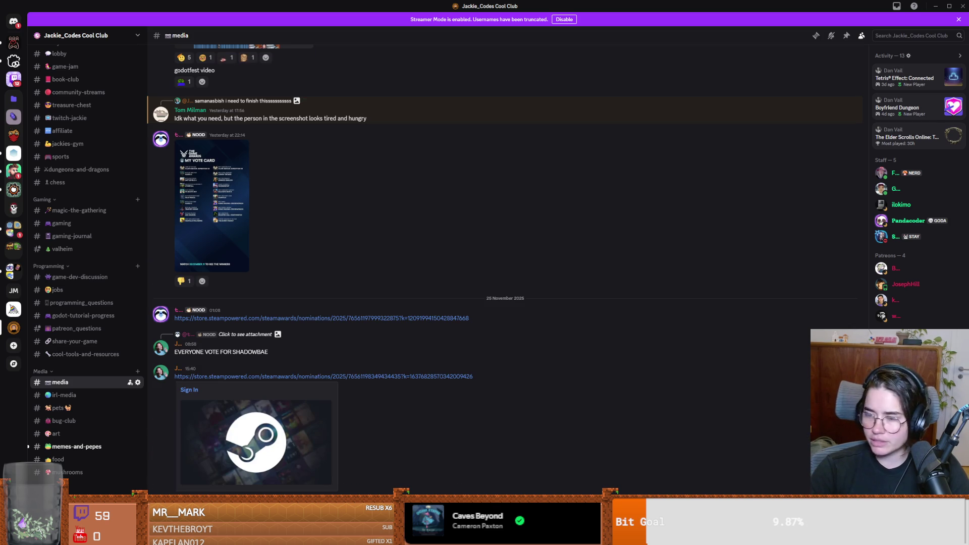
# Enlarge and close the shared My Vote Card image, then return to Steam
pyautogui.click(201, 181)
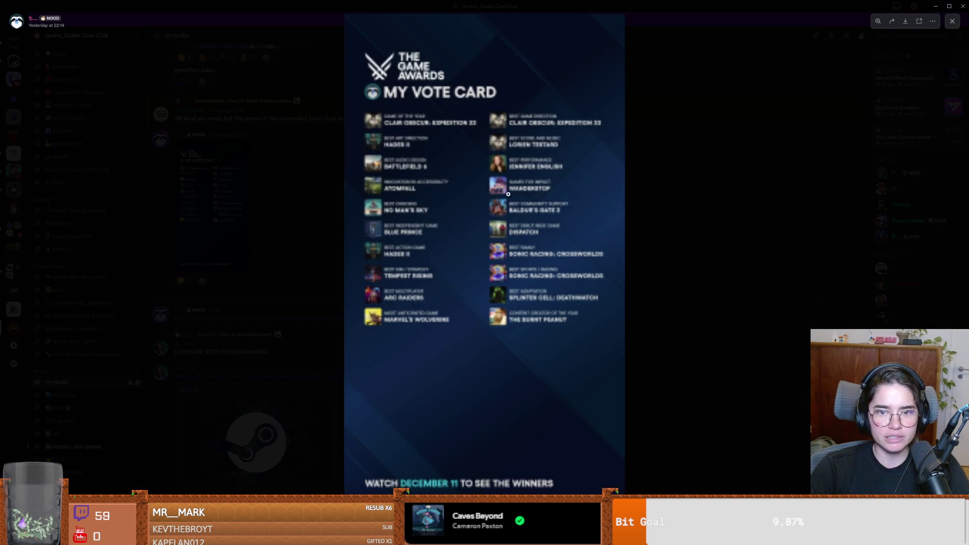
pyautogui.click(756, 205)
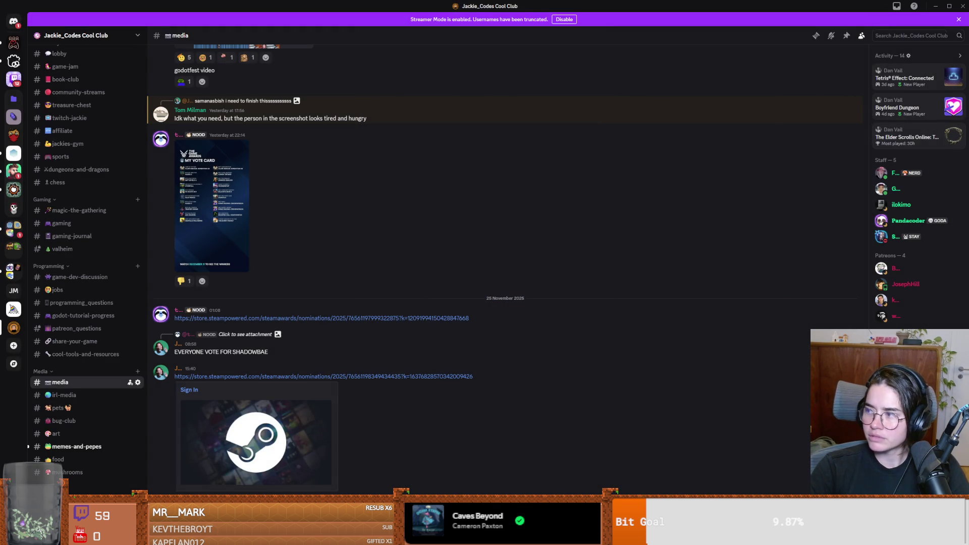
pyautogui.click(935, 109)
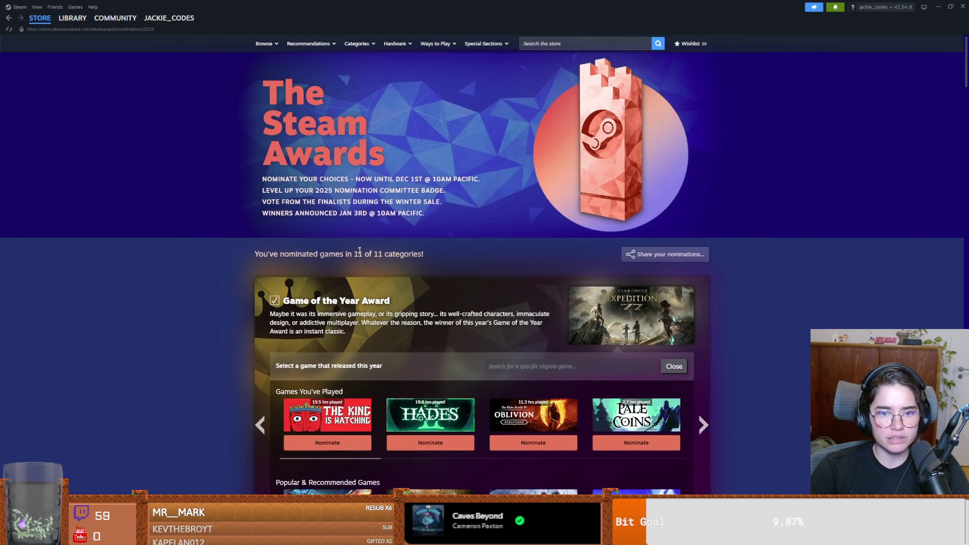
pyautogui.scroll(-9, 350, 266)
pyautogui.scroll(-20, 351, 266)
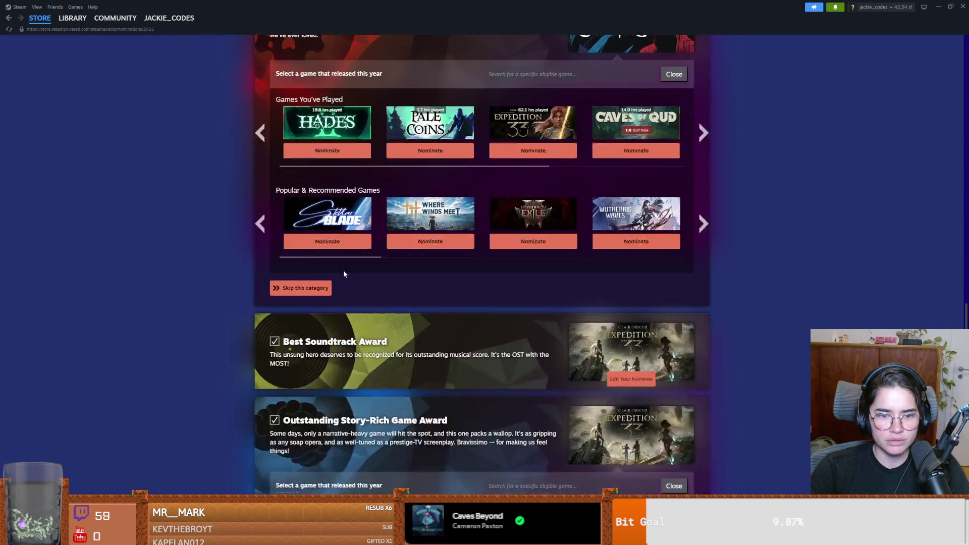
pyautogui.scroll(-7, 344, 274)
pyautogui.click(345, 274)
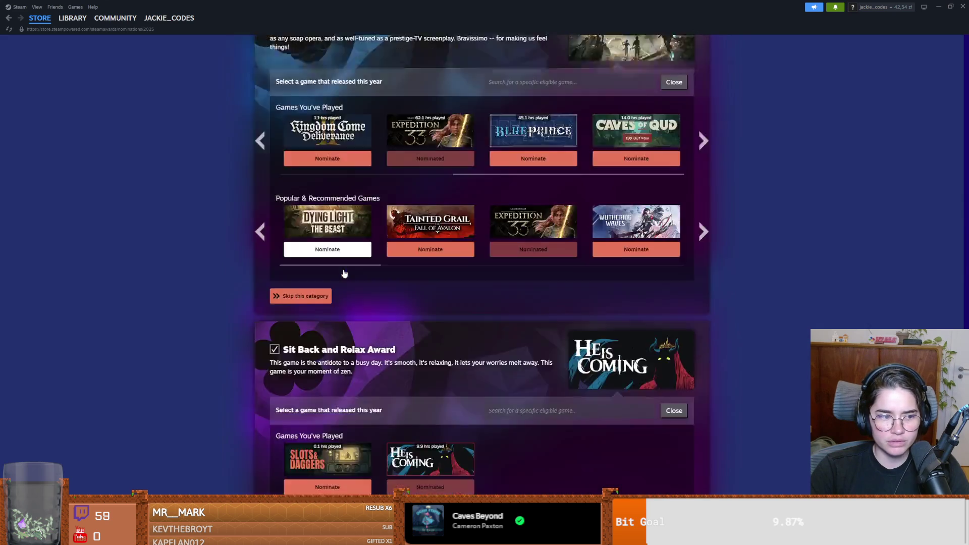
pyautogui.scroll(-10, 344, 273)
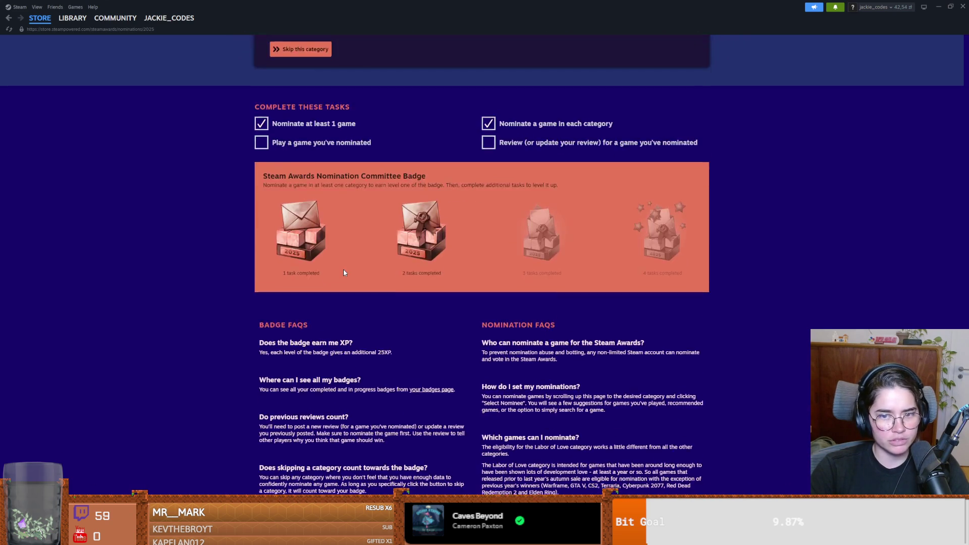
pyautogui.scroll(4, 344, 273)
pyautogui.scroll(7, 343, 273)
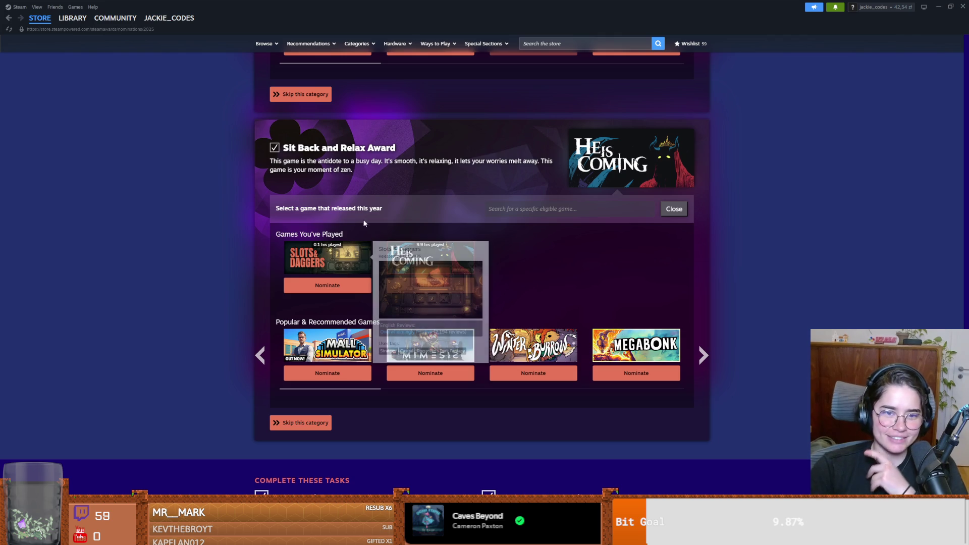
pyautogui.scroll(2, 454, 268)
pyautogui.click(539, 317)
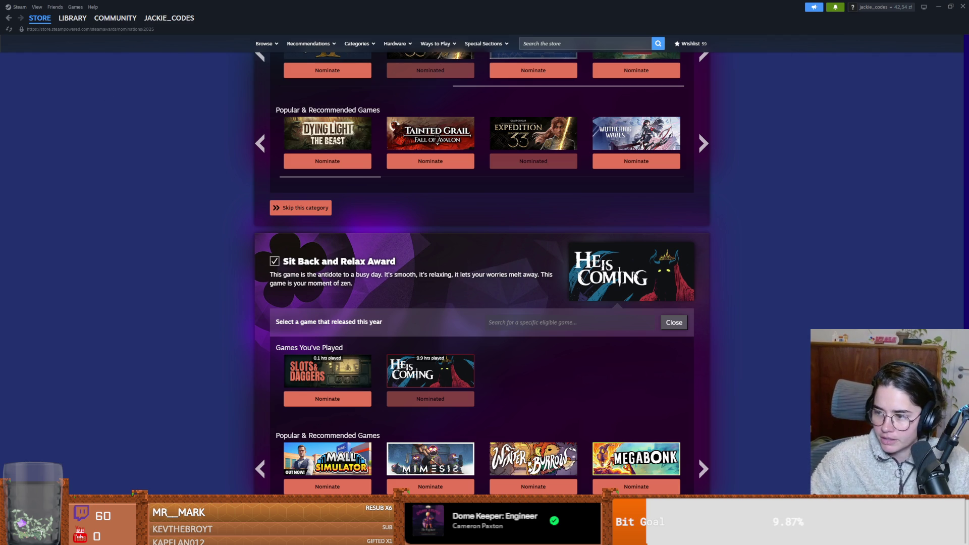
# View the Game Awards vote card full size in Discord, then bring Bazecor forward
pyautogui.hotkey('alt', 'Tab')
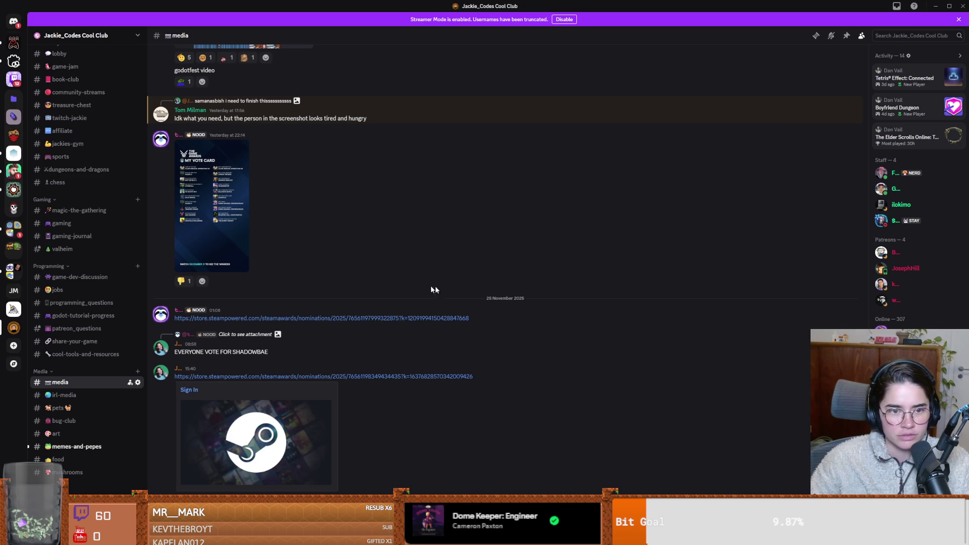
pyautogui.click(182, 227)
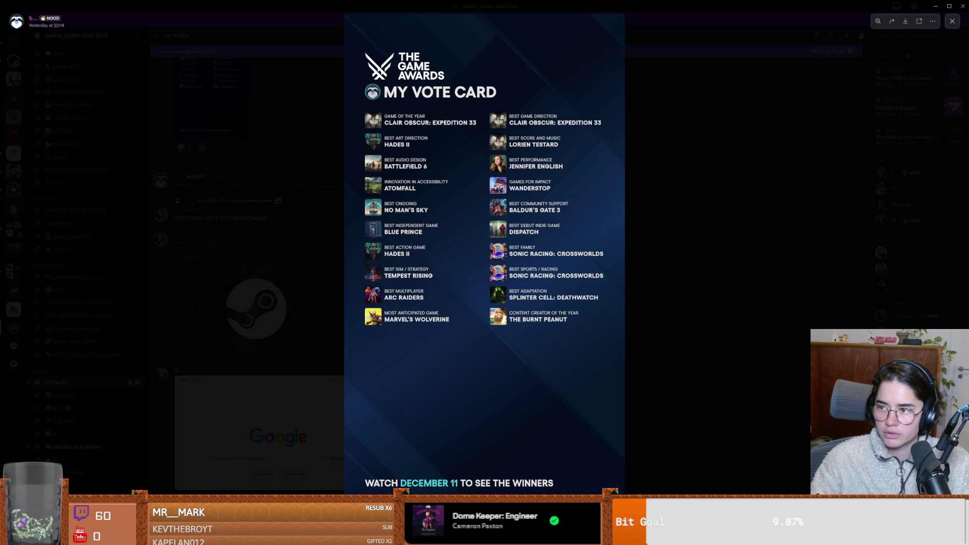
pyautogui.hotkey('alt', 'Tab')
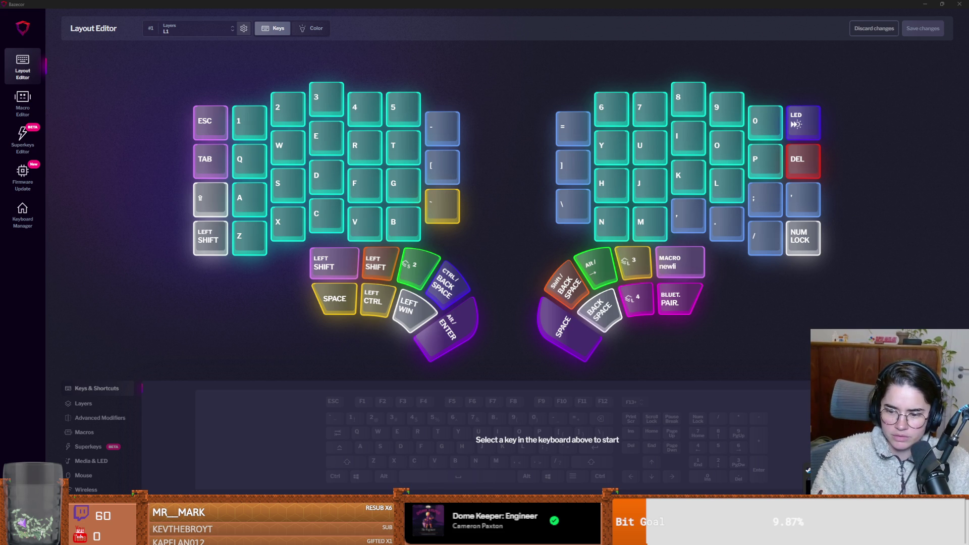
# Type a test word on empty line 29 of the Godot script, remove it, and return to Bazecor
pyautogui.hotkey('alt', 'Tab')
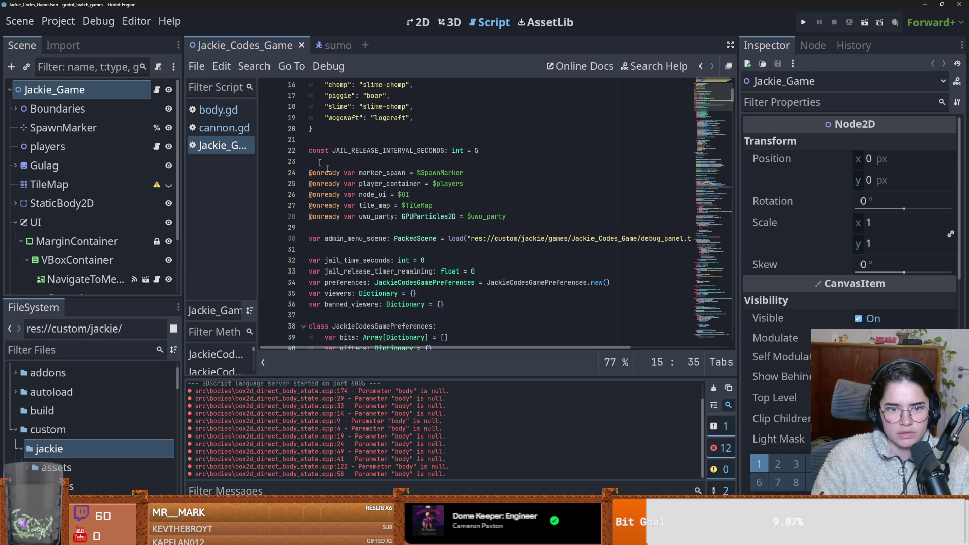
pyautogui.click(350, 231)
pyautogui.write('sadf')
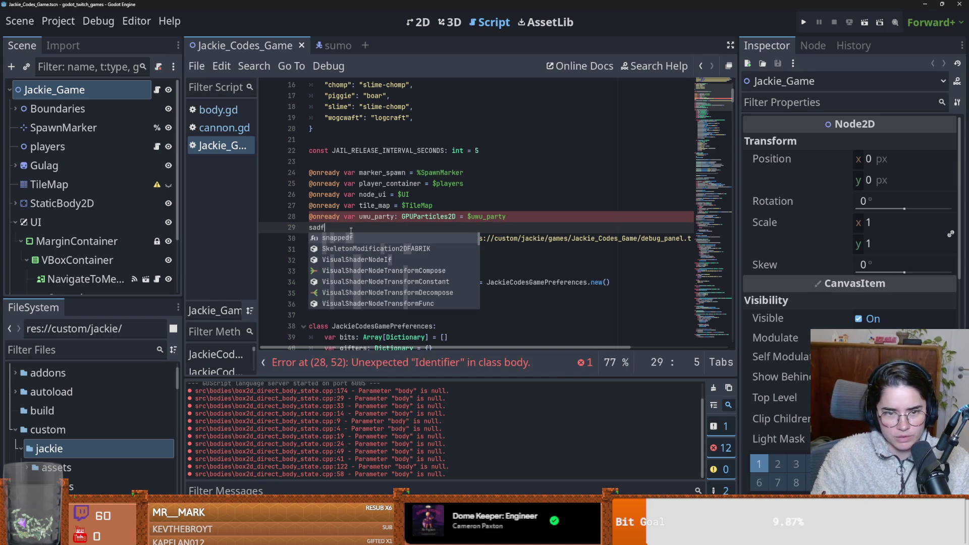
pyautogui.press('BackSpace')
pyautogui.press('BackSpace')
pyautogui.press('BackSpace')
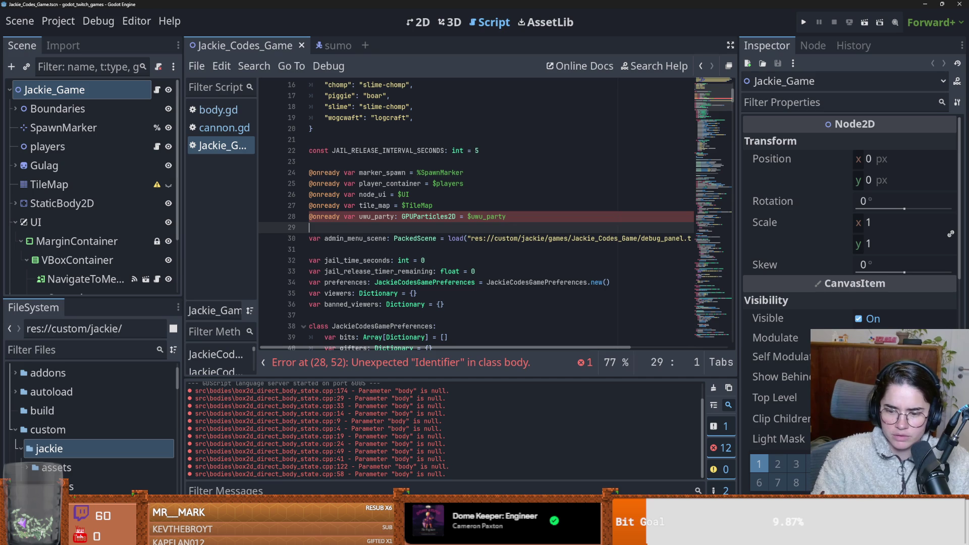
pyautogui.hotkey('alt', 'Tab')
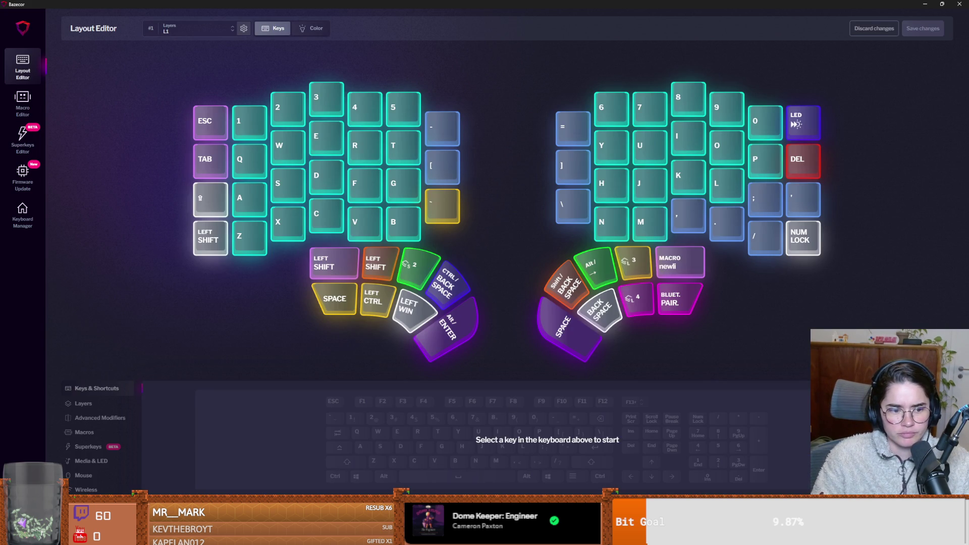
pyautogui.hotkey('alt', 'Tab')
pyautogui.hotkey('alt', 'Tab')
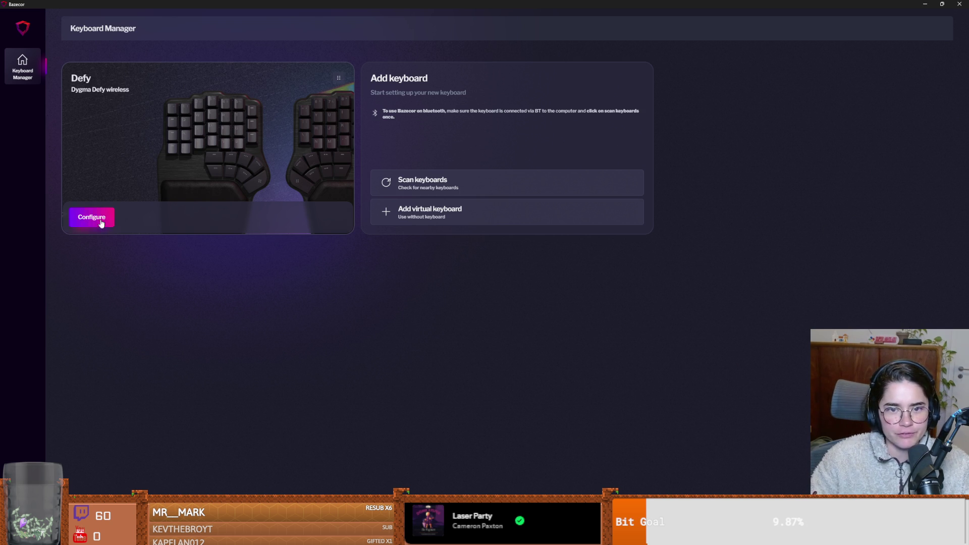
# Load the Defy keyboard's layout in Bazecor, then go to The Game Awards nominees page
pyautogui.click(75, 221)
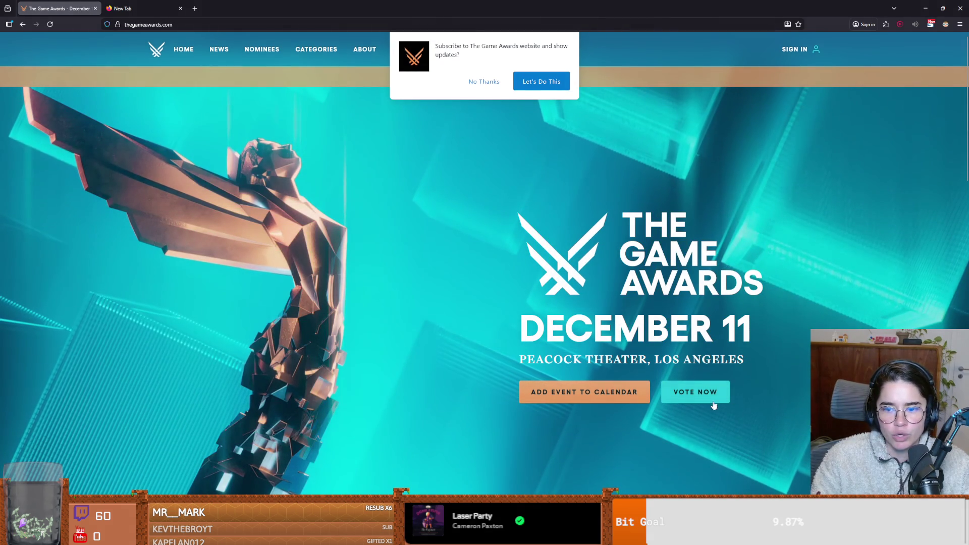
pyautogui.click(713, 405)
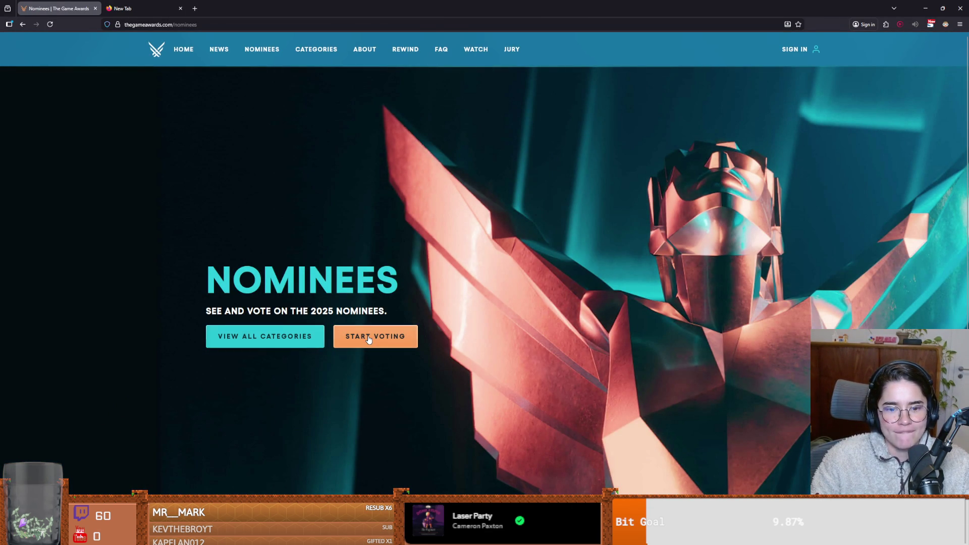
# Vote Clair Obscur: Expedition 33 for Game of the Year and dismiss the newsletter prompt
pyautogui.click(358, 336)
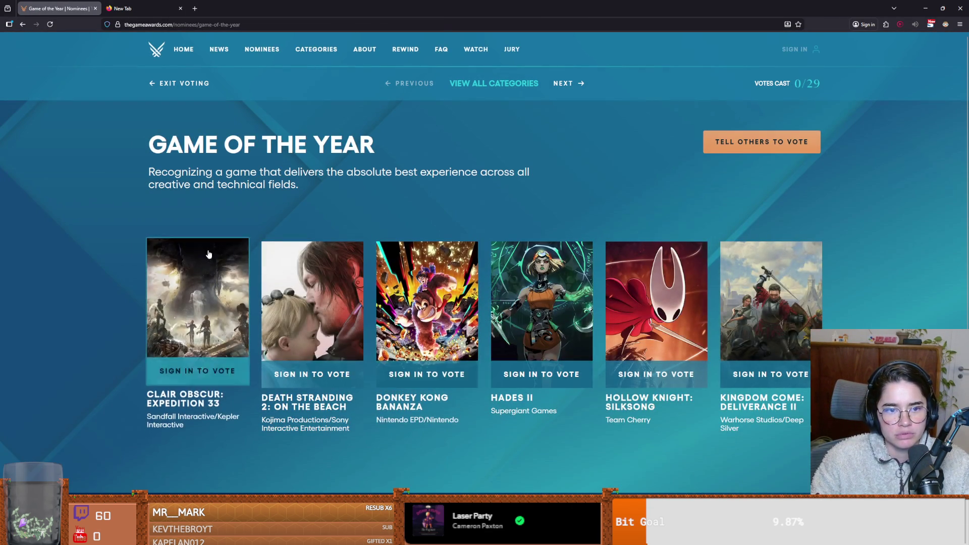
pyautogui.click(182, 329)
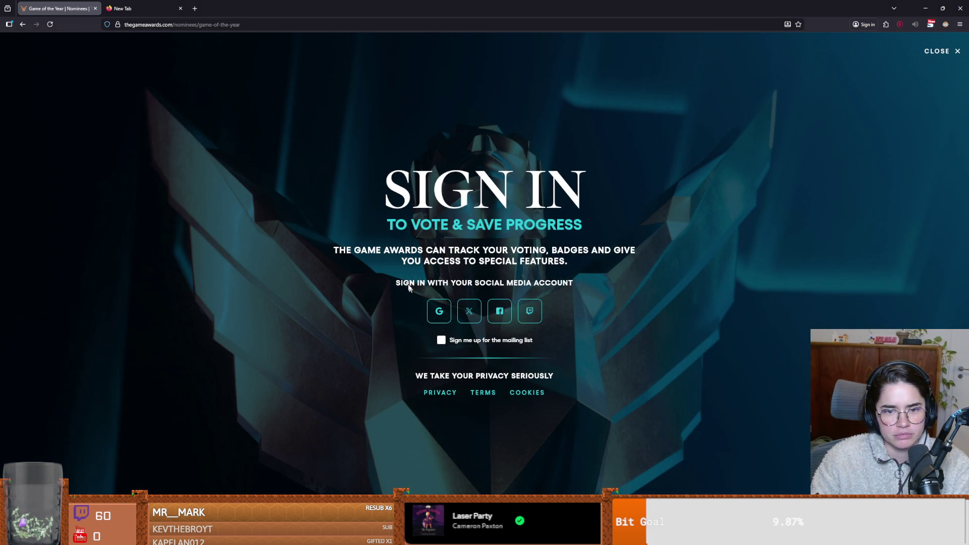
pyautogui.click(499, 82)
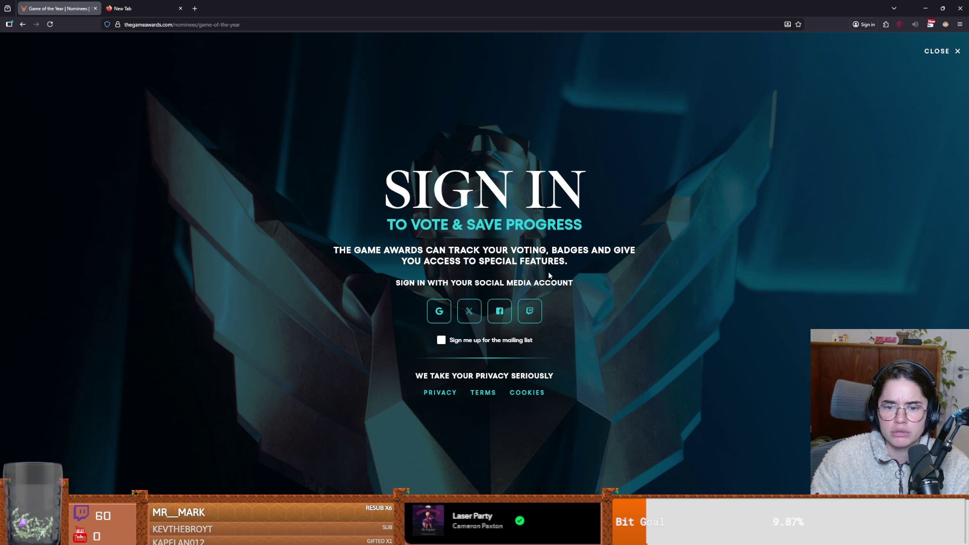
pyautogui.moveTo(588, 210)
pyautogui.mouseDown()
pyautogui.moveTo(555, 202)
pyautogui.moveTo(569, 227)
pyautogui.mouseUp()
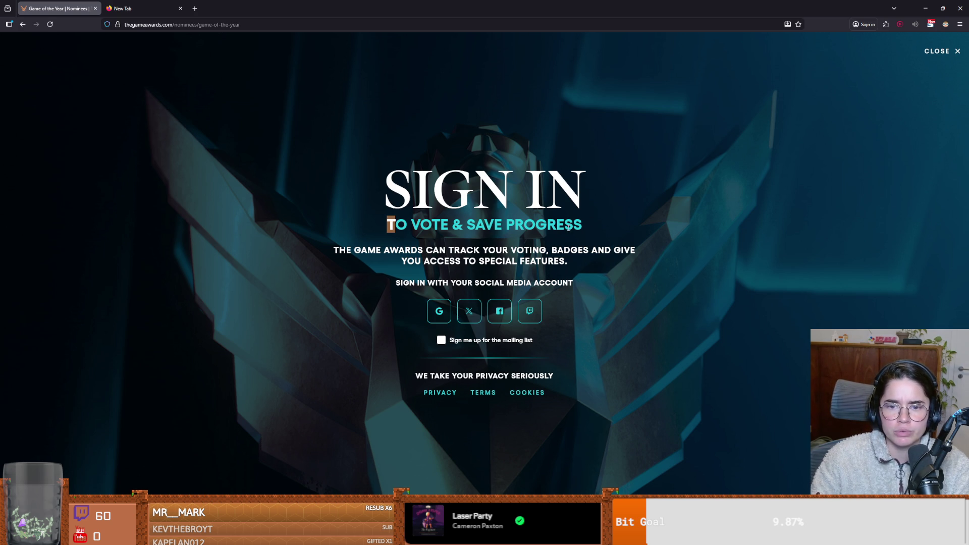
pyautogui.hotkey('alt', 'Tab')
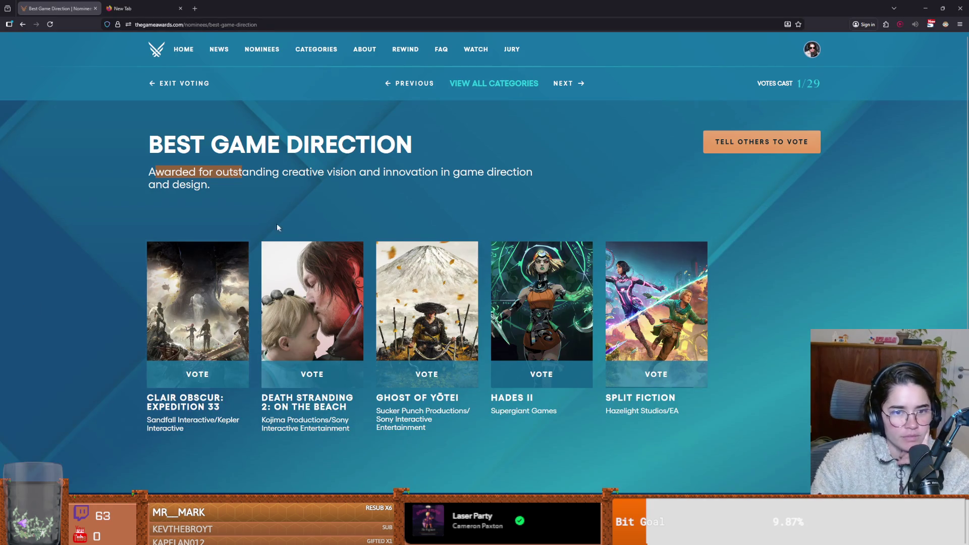
# Vote Clair Obscur: Expedition 33 for Best Game Direction
pyautogui.moveTo(149, 146)
pyautogui.mouseDown()
pyautogui.moveTo(422, 159)
pyautogui.moveTo(210, 184)
pyautogui.mouseUp()
pyautogui.doubleClick(248, 172)
pyautogui.doubleClick(315, 172)
pyautogui.doubleClick(342, 172)
pyautogui.doubleClick(410, 172)
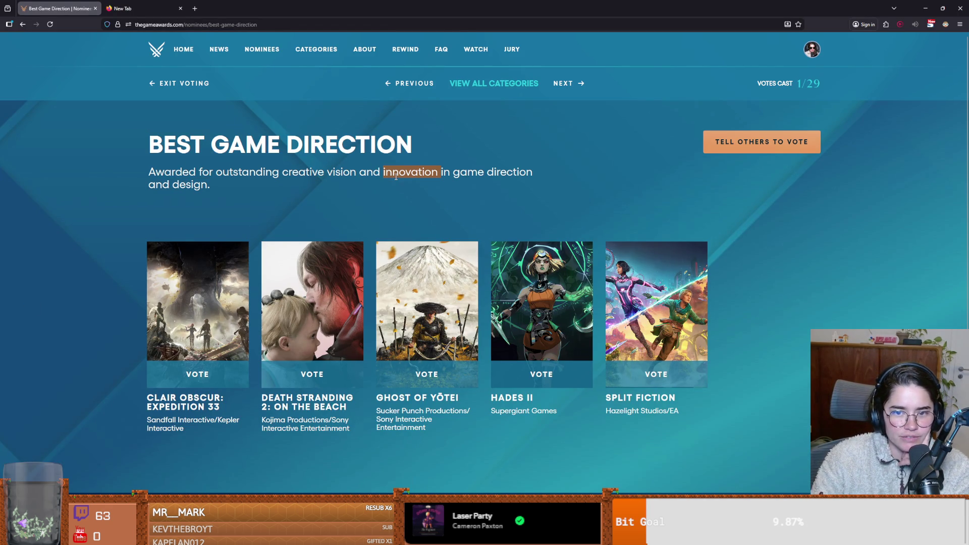
pyautogui.click(206, 296)
pyautogui.click(625, 140)
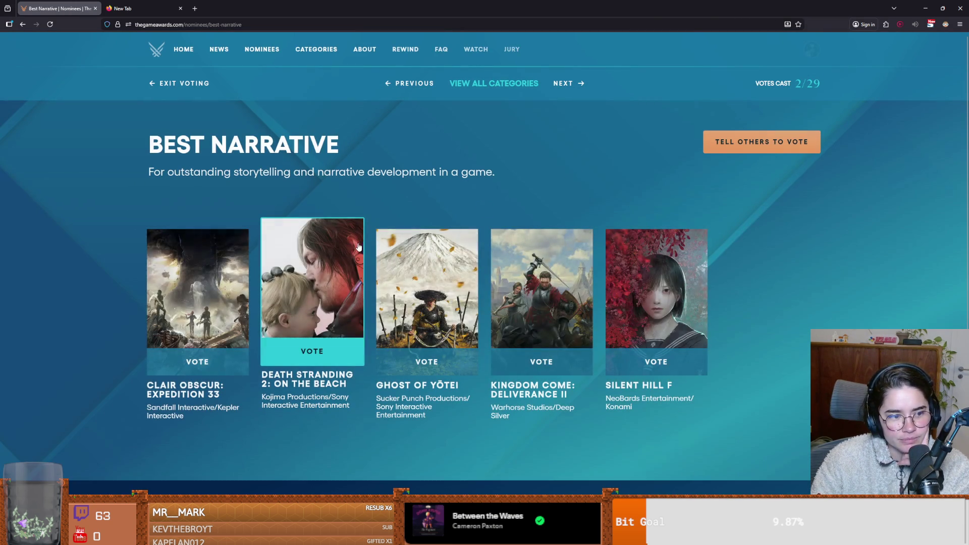
# Vote Clair Obscur for Best Narrative and Best Art Direction
pyautogui.moveTo(167, 152)
pyautogui.mouseDown()
pyautogui.moveTo(260, 152)
pyautogui.moveTo(435, 178)
pyautogui.mouseUp()
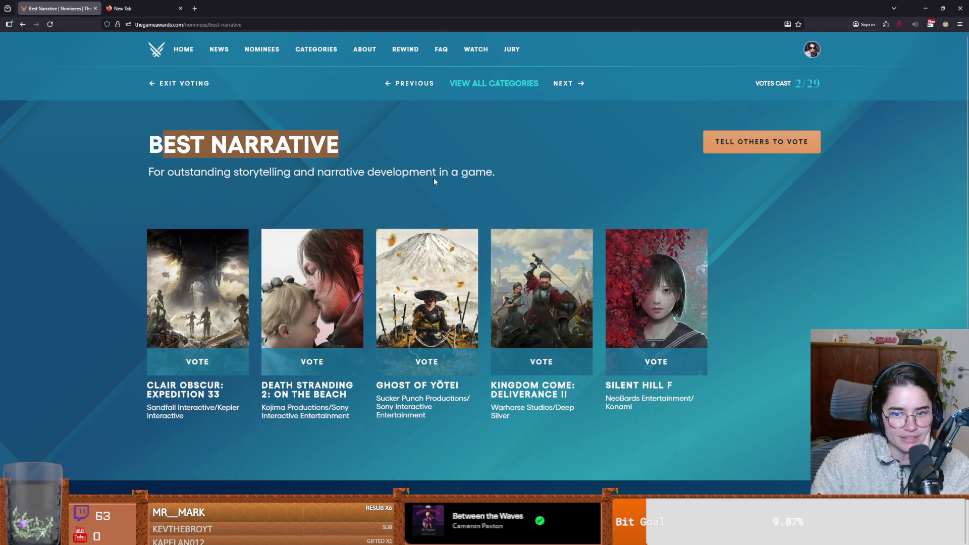
pyautogui.click(205, 281)
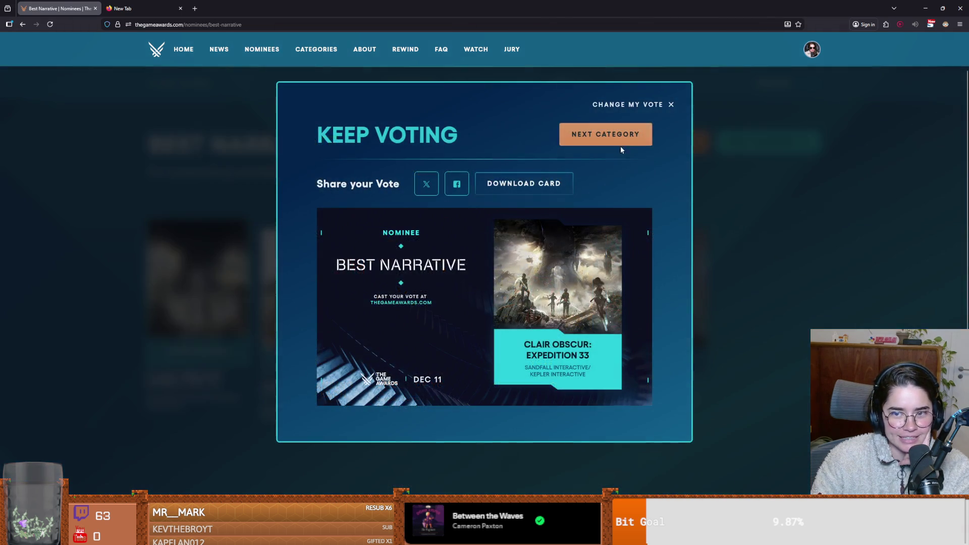
pyautogui.click(601, 137)
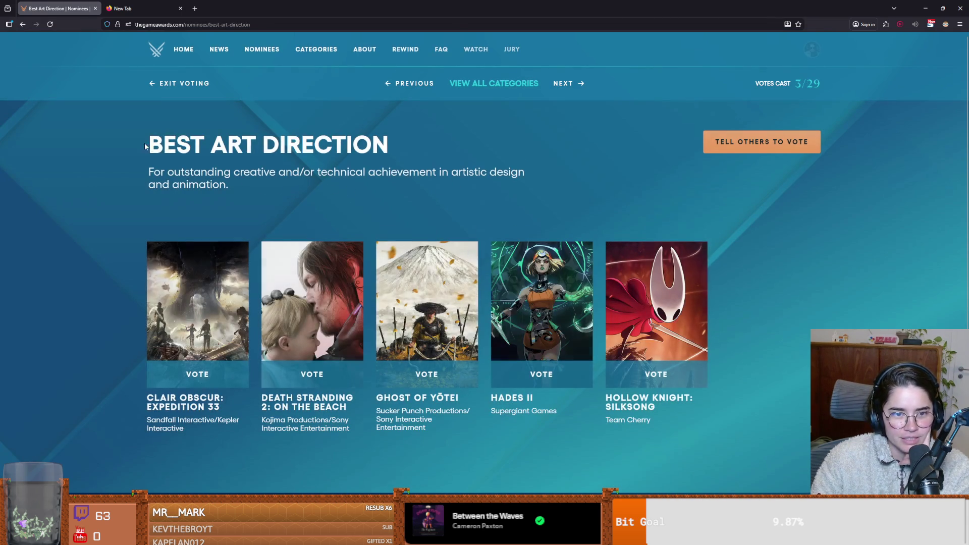
pyautogui.moveTo(145, 144); pyautogui.dragTo(663, 170)
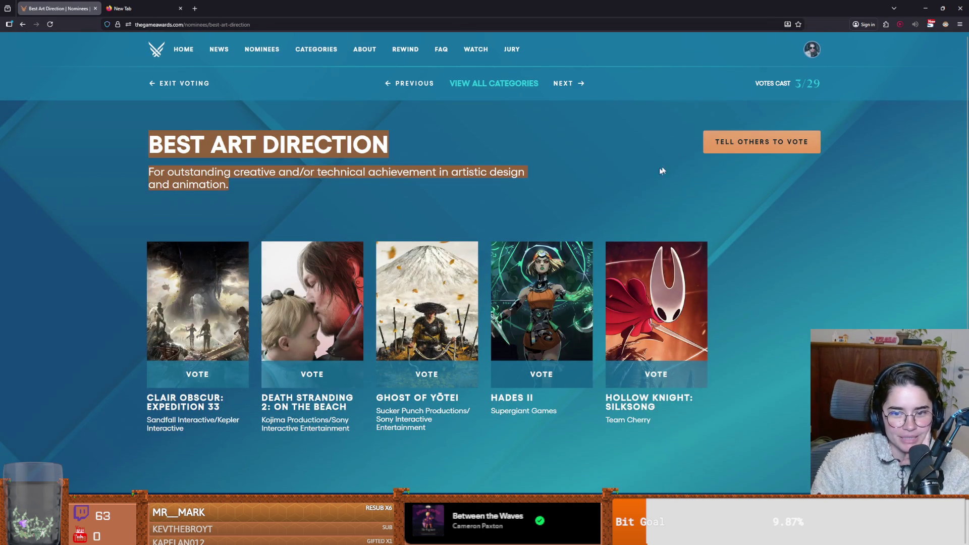
pyautogui.click(201, 275)
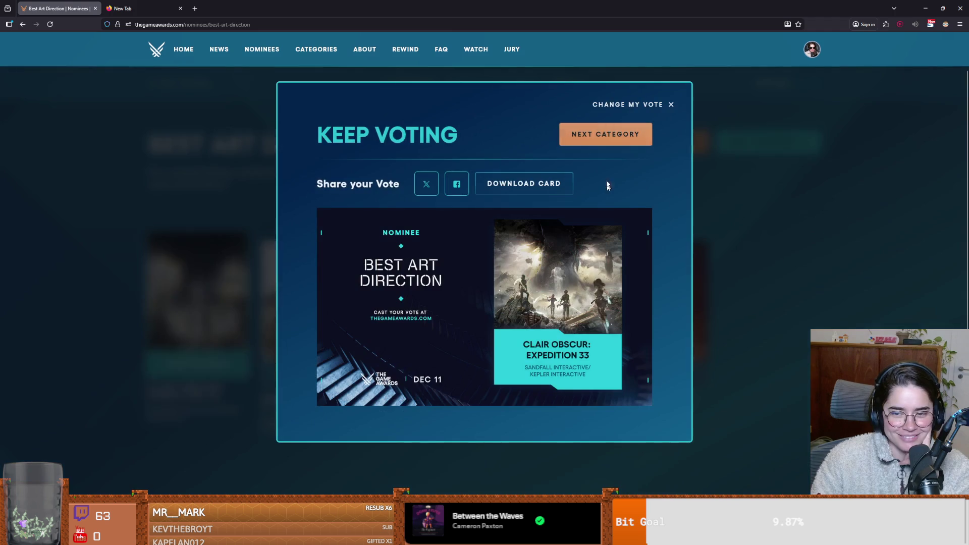
pyautogui.click(605, 135)
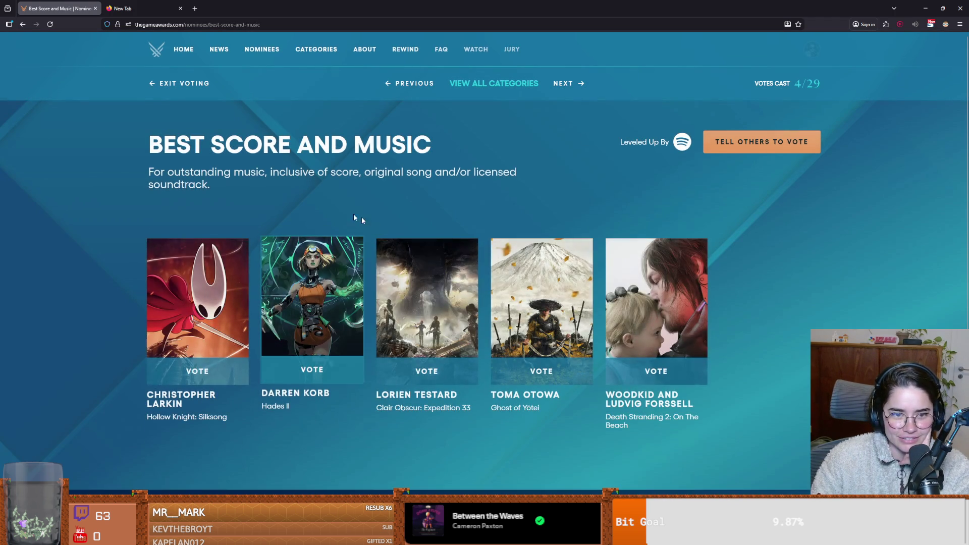
# Vote Clair Obscur for Best Score and Music and Best Audio Design
pyautogui.moveTo(146, 129); pyautogui.dragTo(555, 191)
pyautogui.click(395, 145)
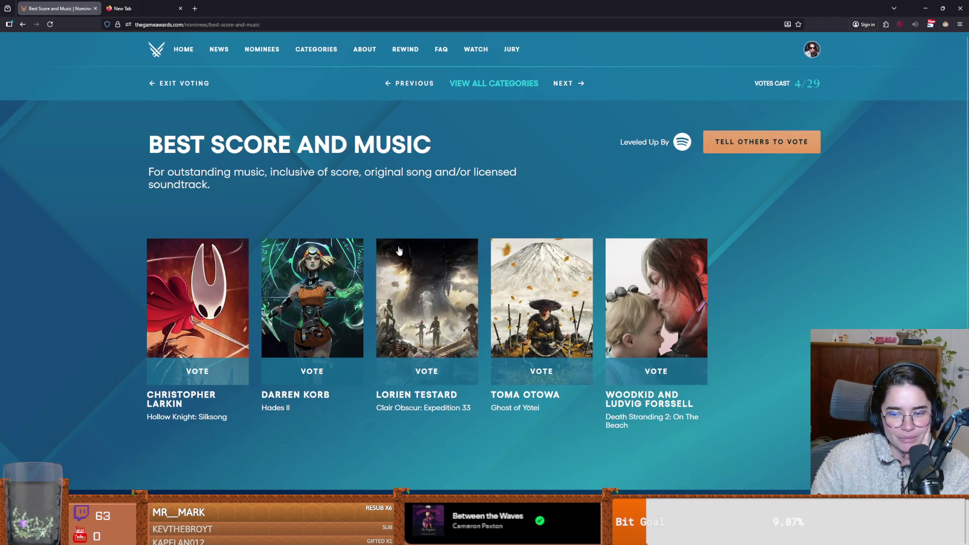
pyautogui.click(420, 279)
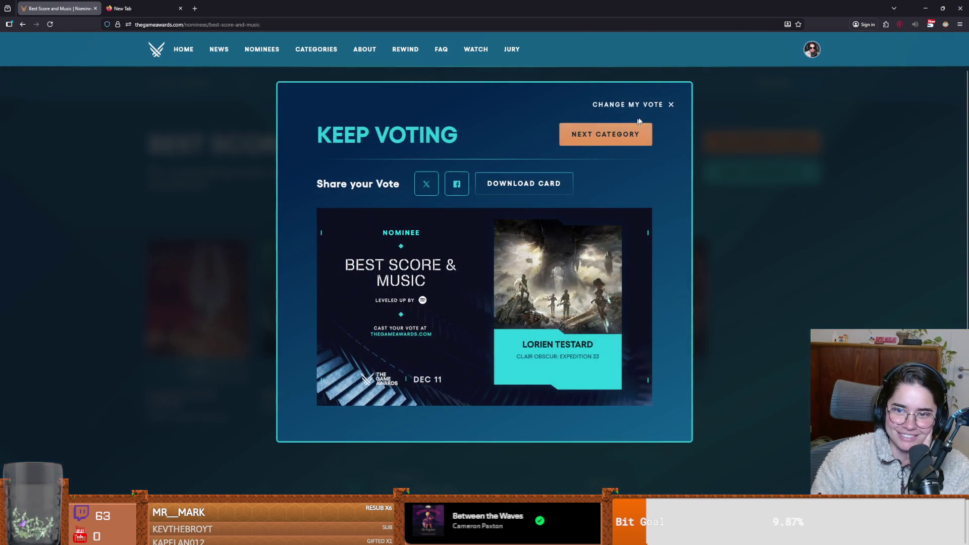
pyautogui.click(611, 136)
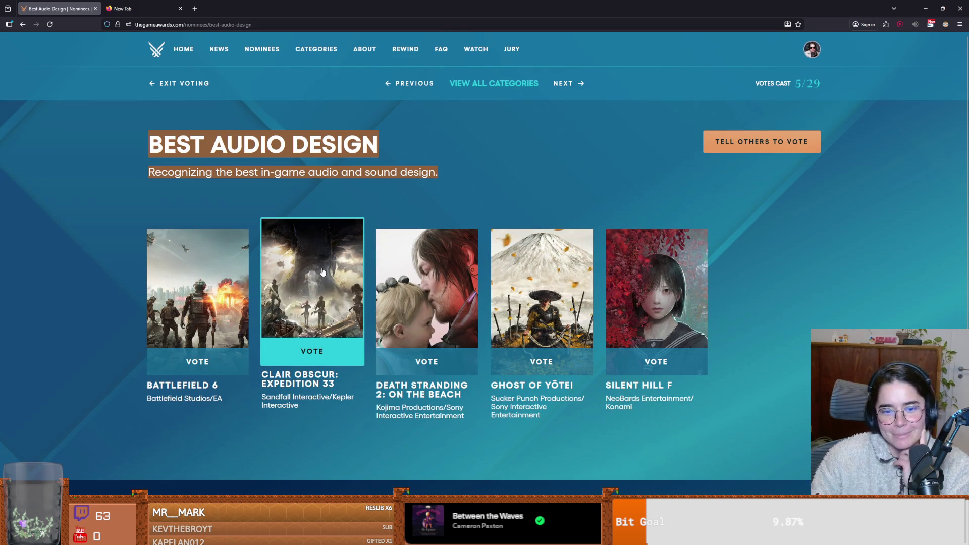
pyautogui.click(317, 349)
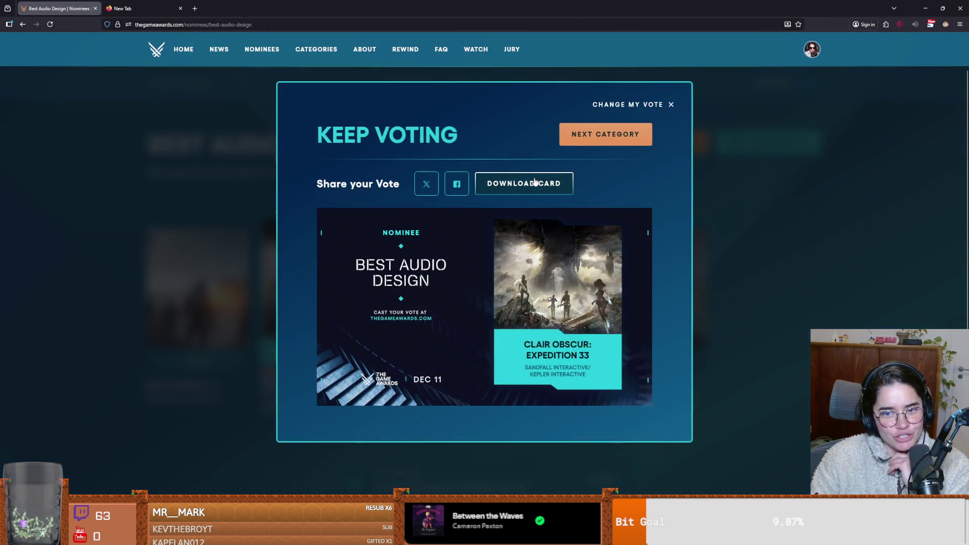
pyautogui.click(624, 139)
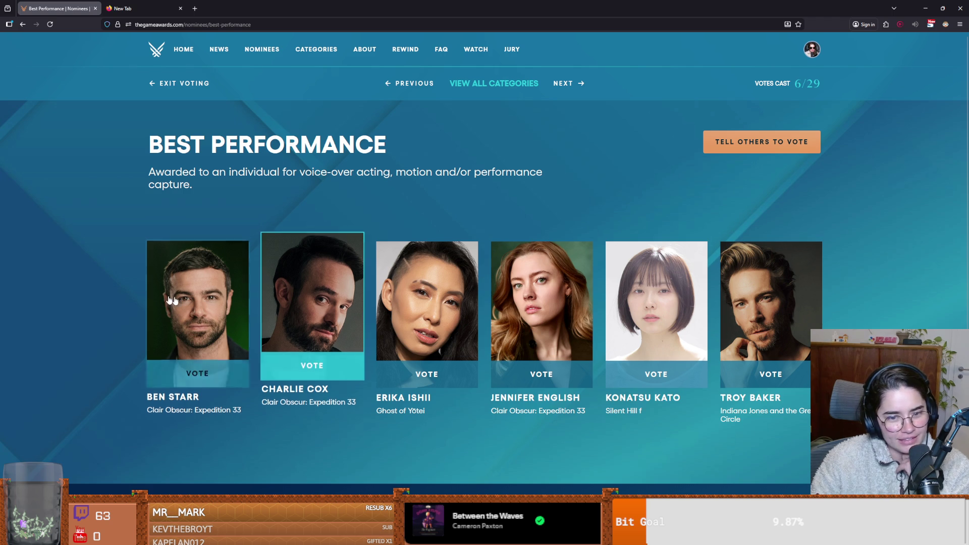
# Vote for the Clair Obscur actress in Best Performance and skip Innovation in Accessibility
pyautogui.click(572, 305)
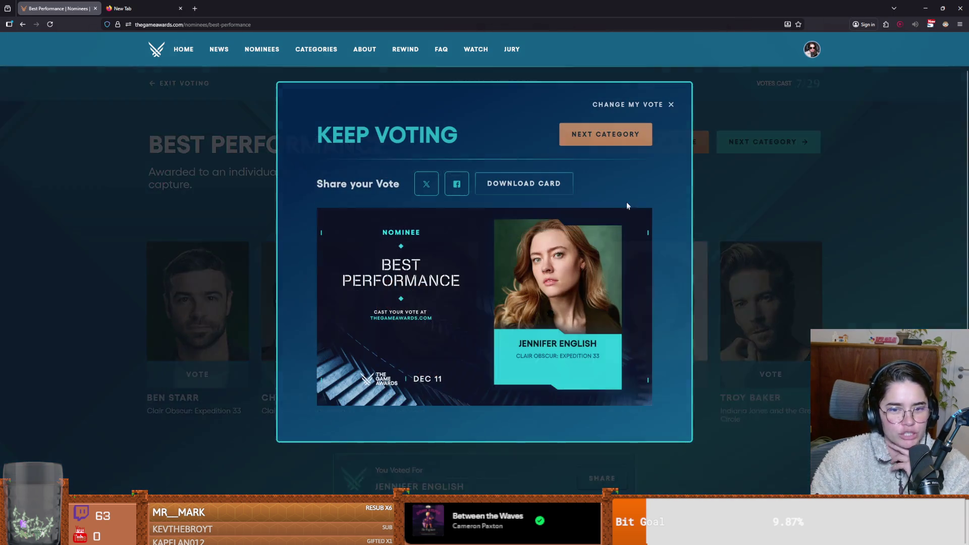
pyautogui.click(623, 143)
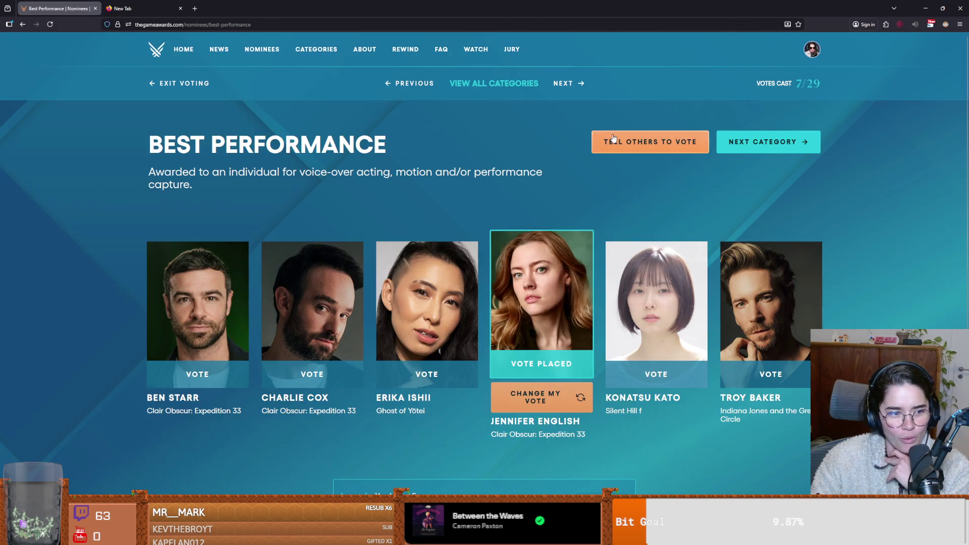
pyautogui.moveTo(147, 146); pyautogui.dragTo(506, 153)
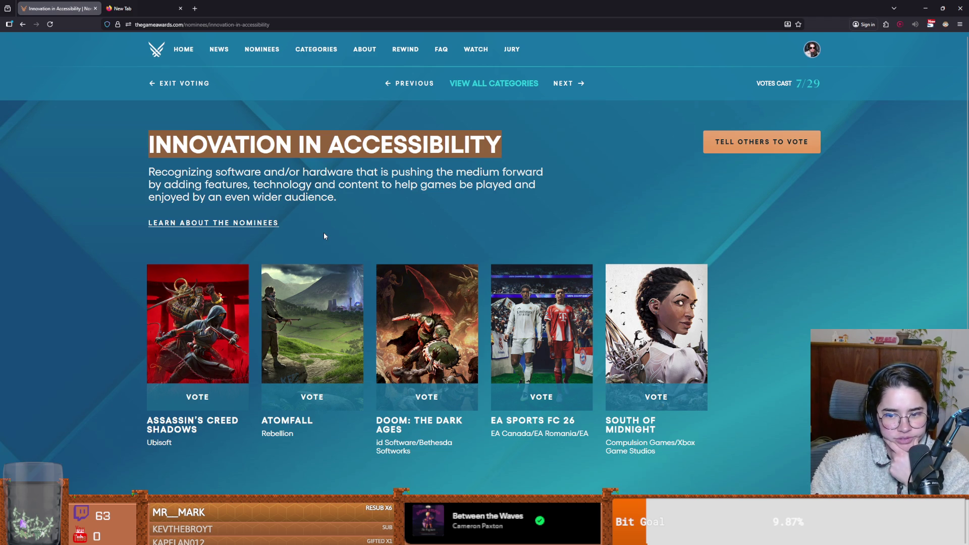
pyautogui.scroll(-5, 346, 399)
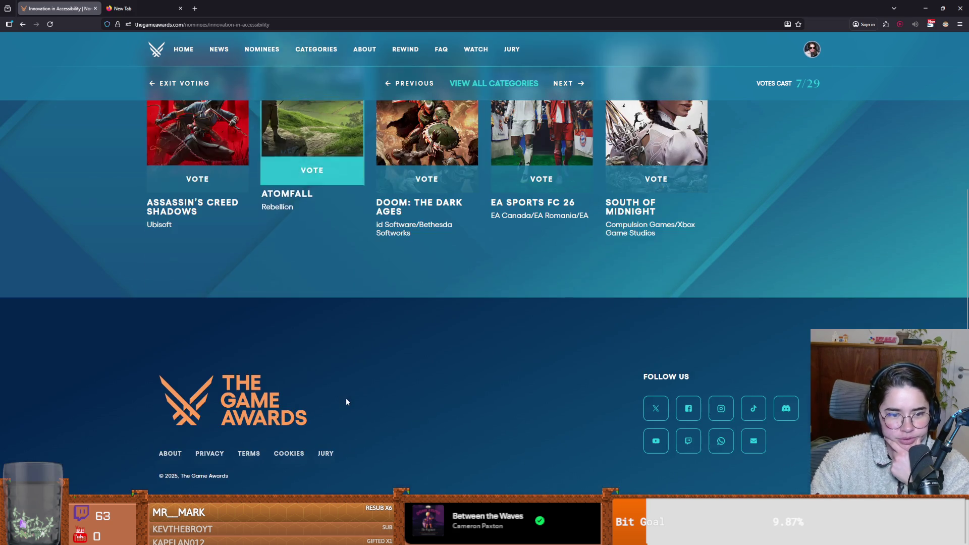
pyautogui.scroll(5, 347, 399)
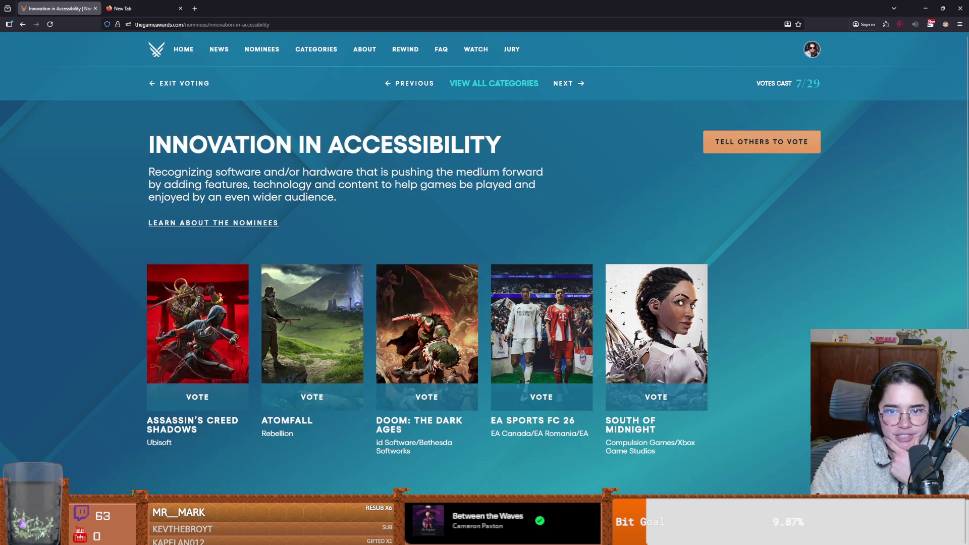
pyautogui.click(573, 87)
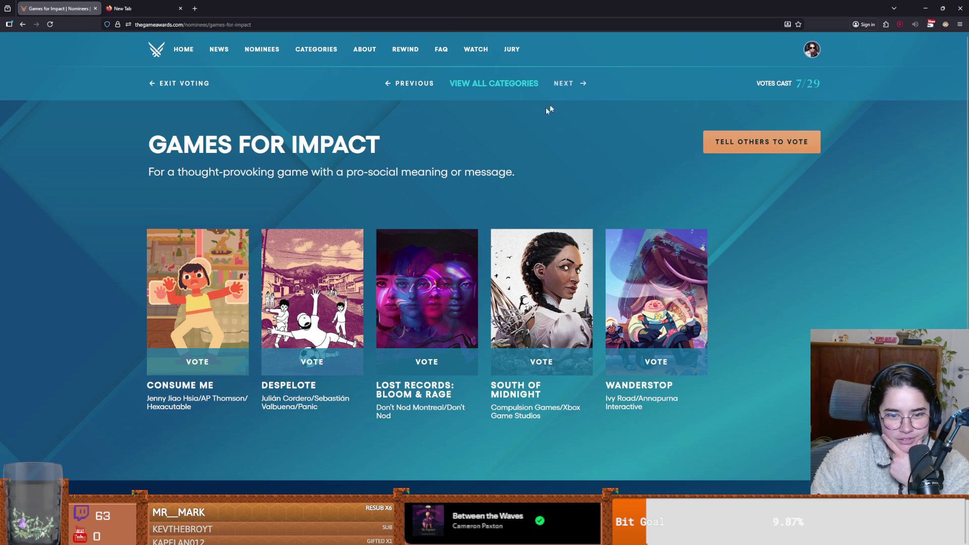
# Vote No Man's Sky for Best Ongoing and Baldur's Gate 3 for Best Community Support
pyautogui.click(563, 84)
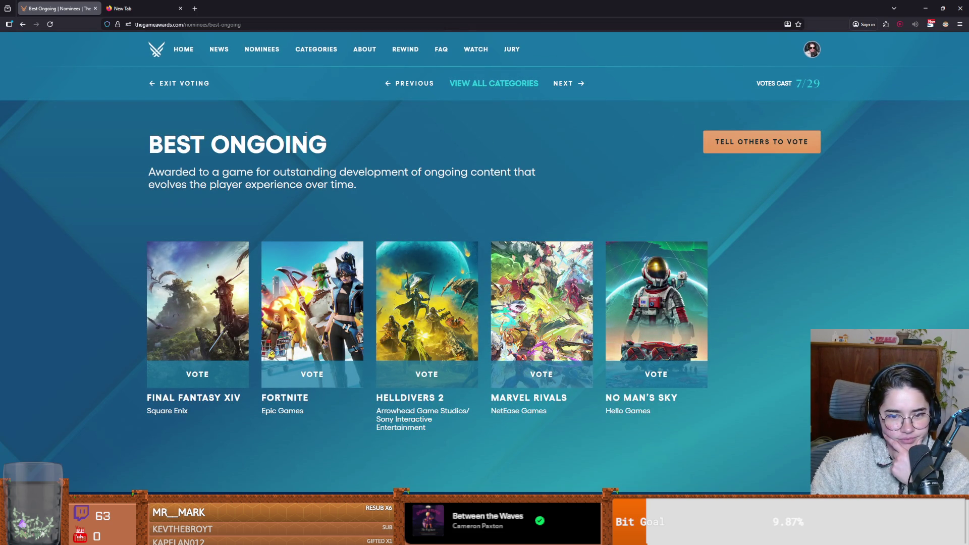
pyautogui.click(657, 374)
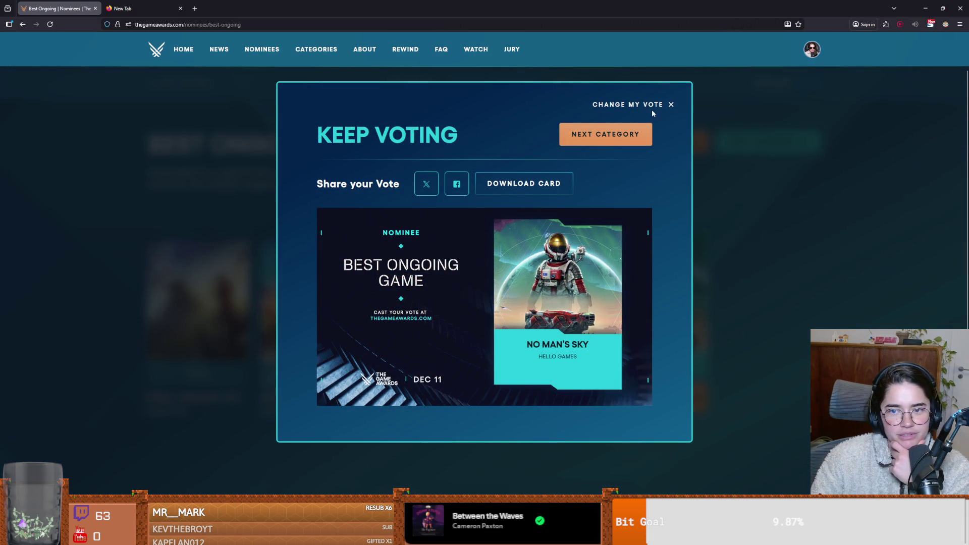
pyautogui.click(587, 142)
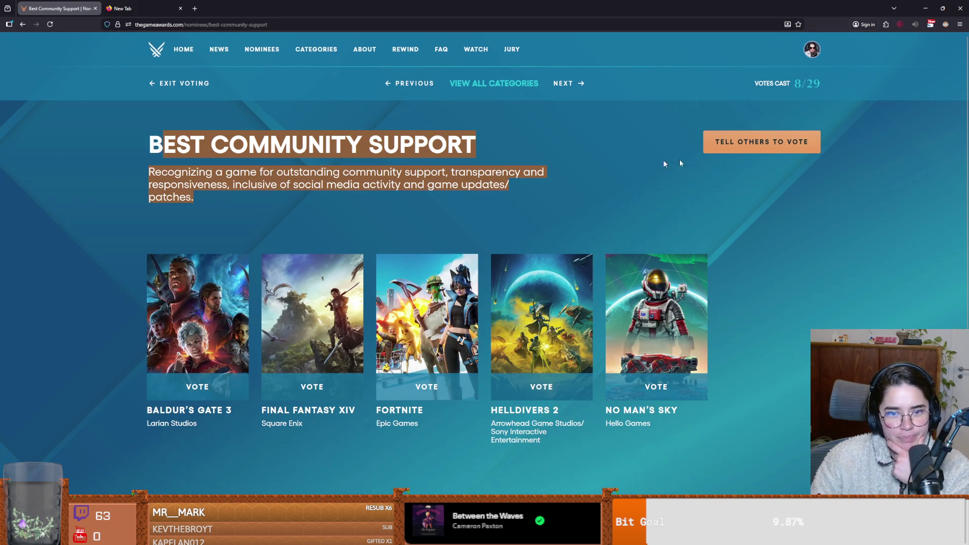
pyautogui.rightClick(210, 296)
pyautogui.click(210, 296)
pyautogui.click(234, 202)
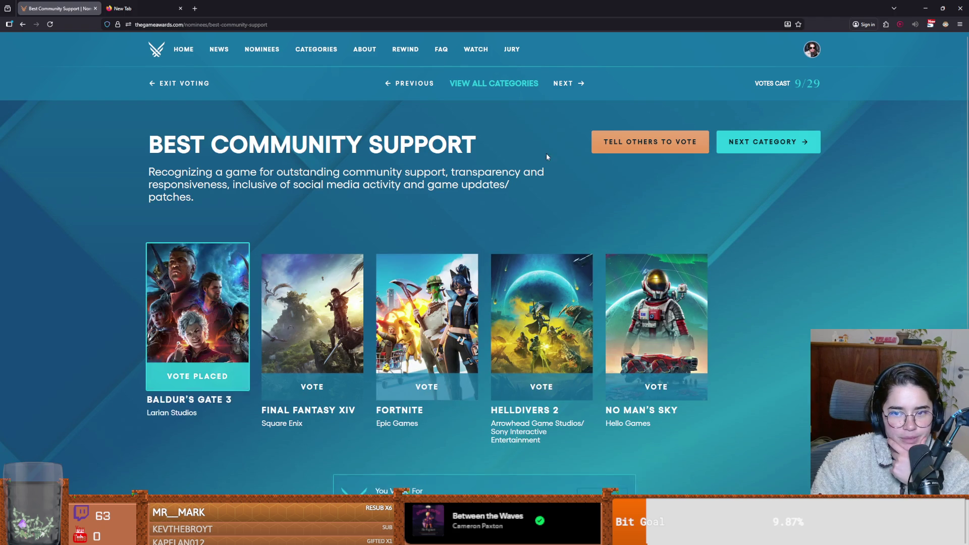
# Vote Clair Obscur: Expedition 33 for Best Independent Game
pyautogui.click(757, 140)
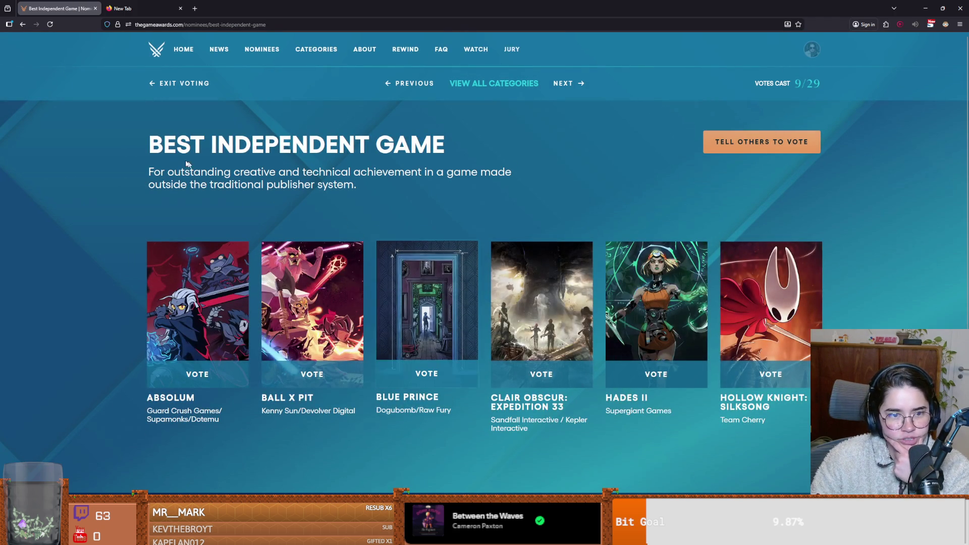
pyautogui.moveTo(163, 145); pyautogui.dragTo(463, 143)
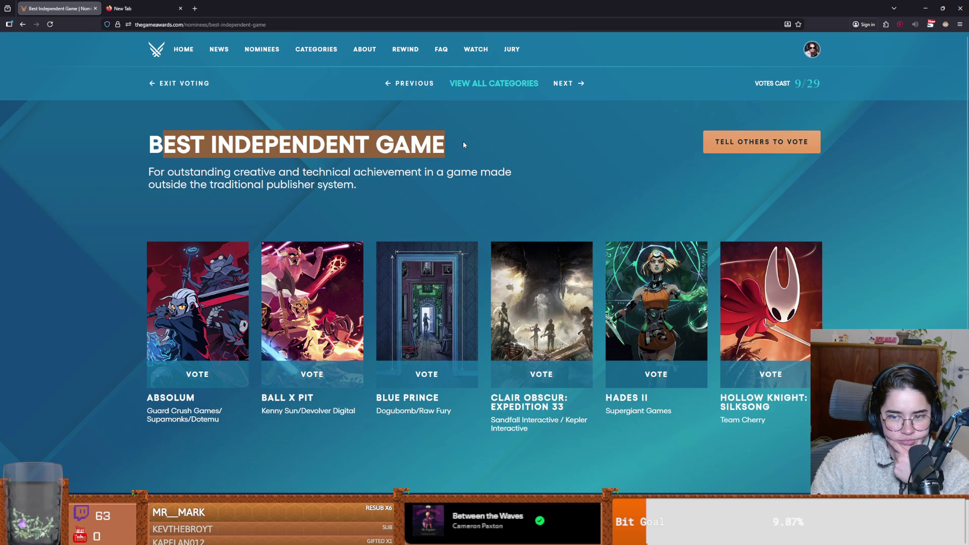
pyautogui.click(530, 295)
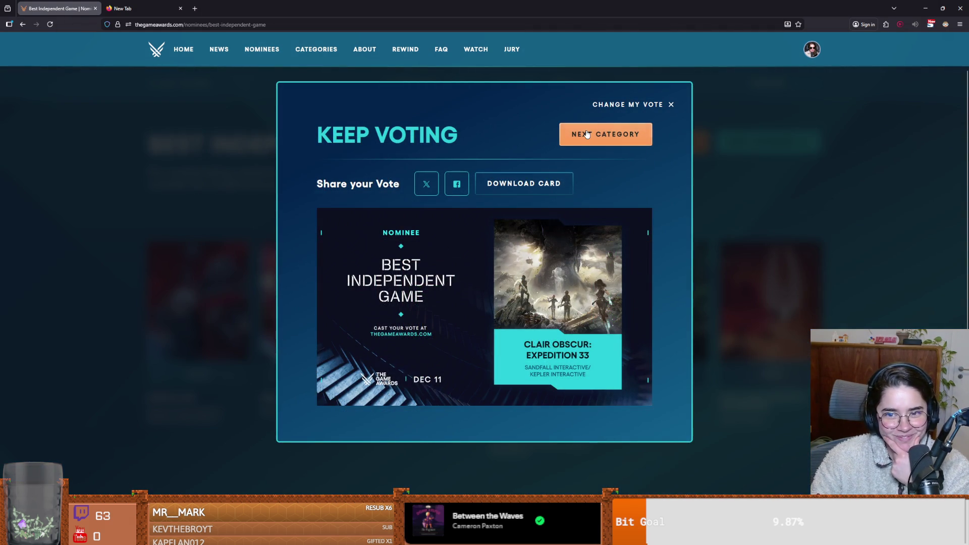
pyautogui.press('Escape')
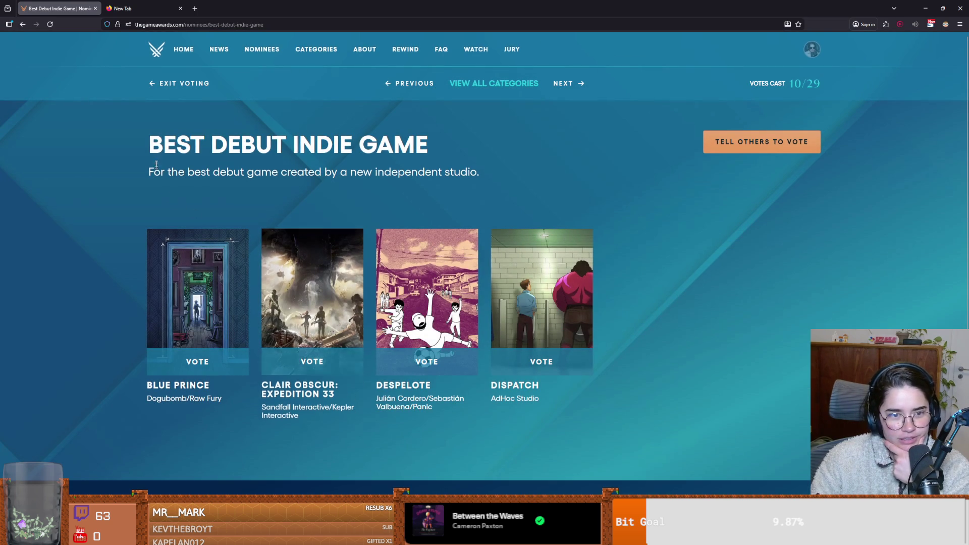
# Vote Clair Obscur for Best Debut Indie Game, skipping Best Mobile Game and Best VR / AR
pyautogui.moveTo(630, 164); pyautogui.dragTo(449, 169)
pyautogui.click(367, 187)
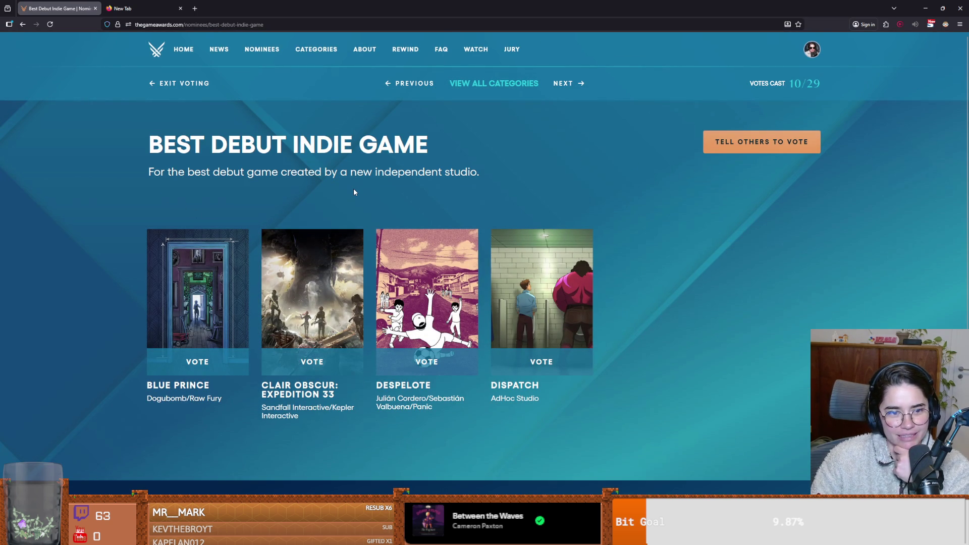
pyautogui.click(337, 273)
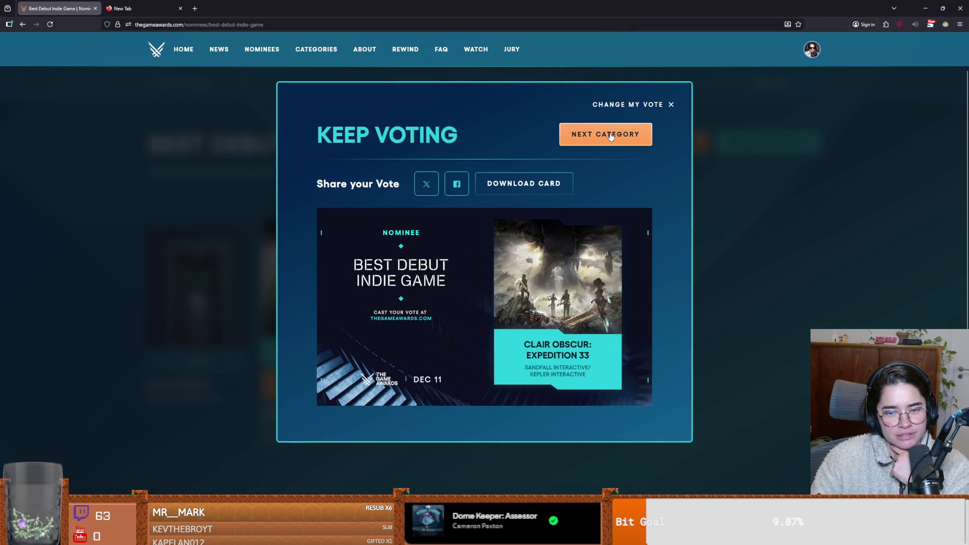
pyautogui.click(631, 135)
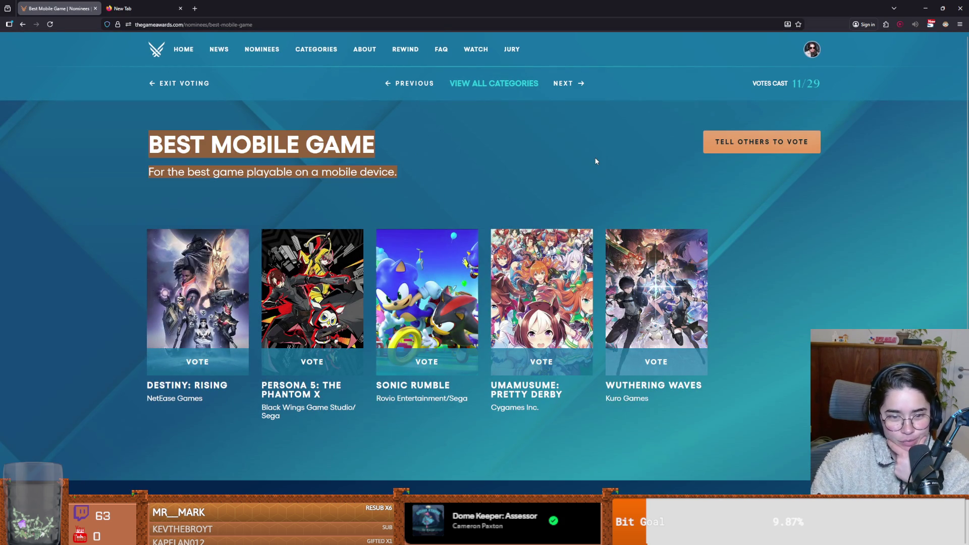
pyautogui.click(564, 84)
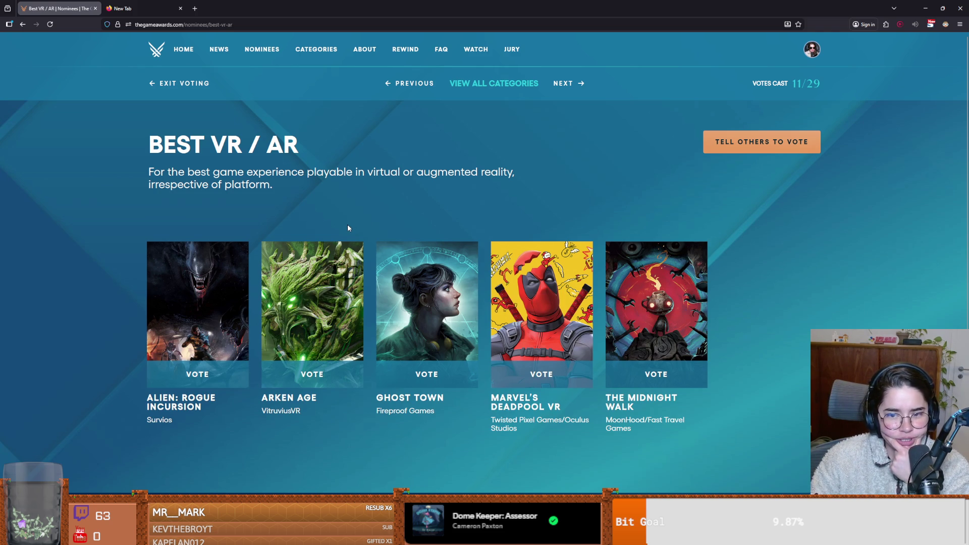
pyautogui.click(583, 87)
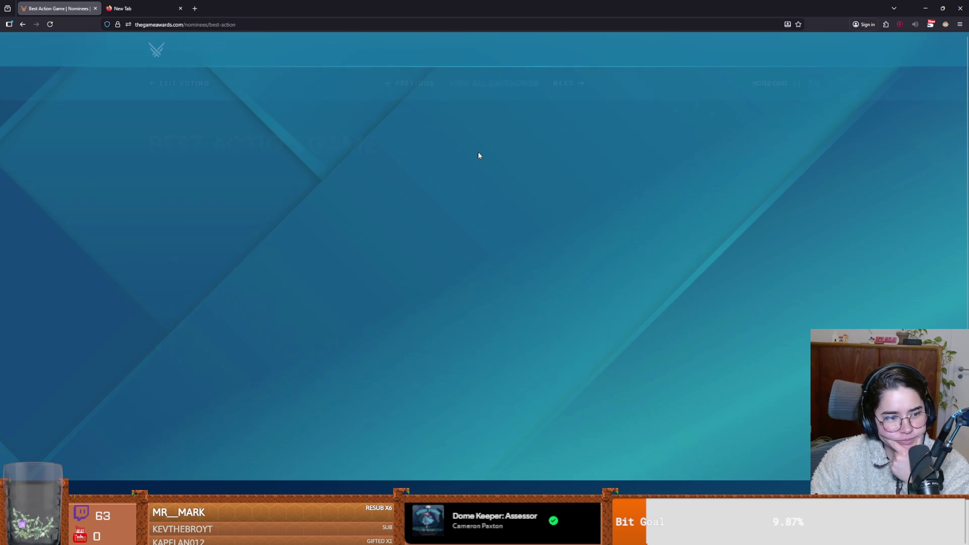
# Vote Hades II for Best Action Game, then Hollow Knight: Silksong, and Kingdom Come: Deliverance II for Best RPG
pyautogui.moveTo(163, 145); pyautogui.dragTo(434, 160)
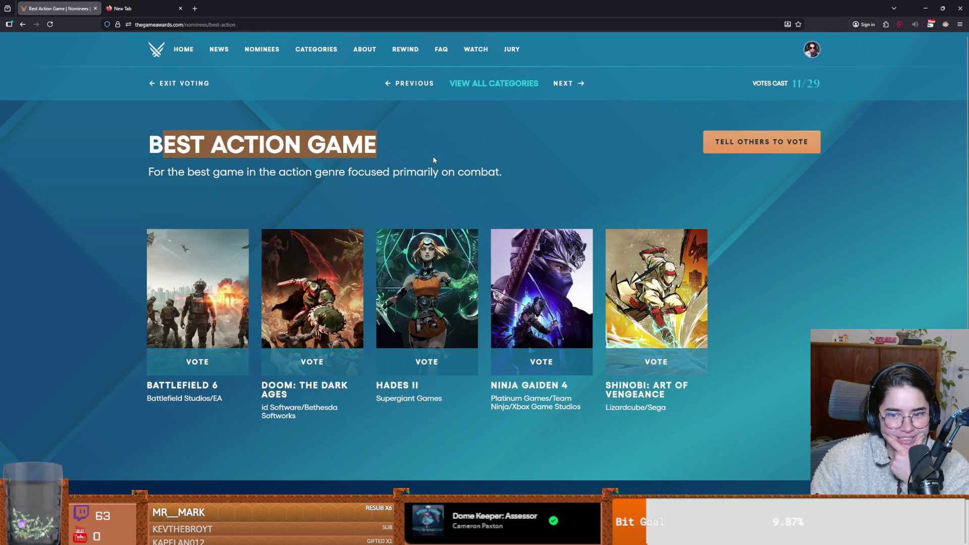
pyautogui.click(446, 278)
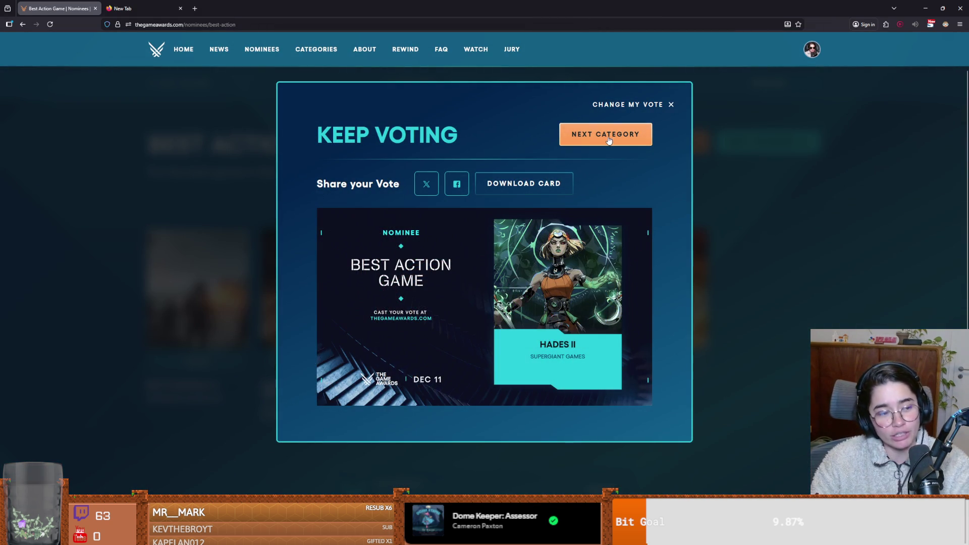
pyautogui.click(600, 135)
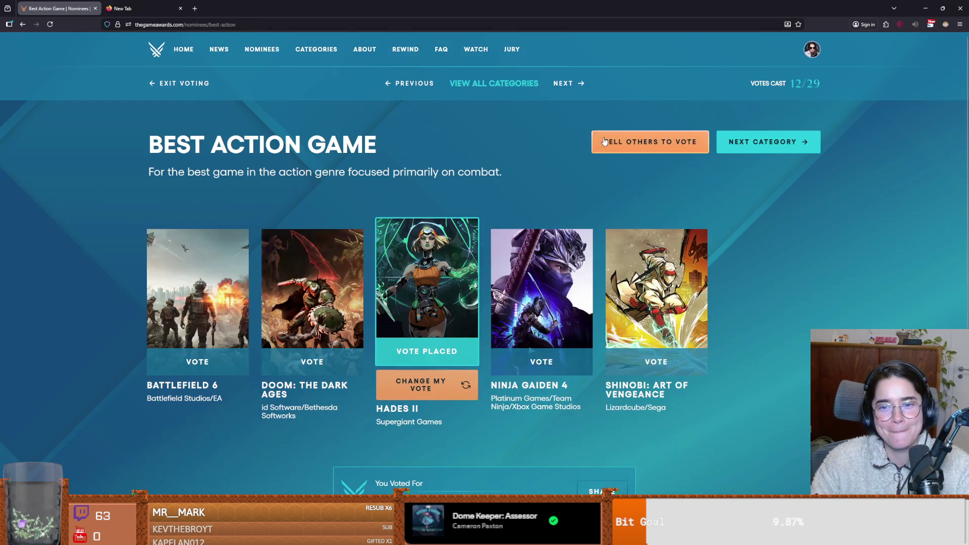
pyautogui.moveTo(162, 145)
pyautogui.mouseDown()
pyautogui.moveTo(548, 174)
pyautogui.moveTo(543, 152)
pyautogui.mouseUp()
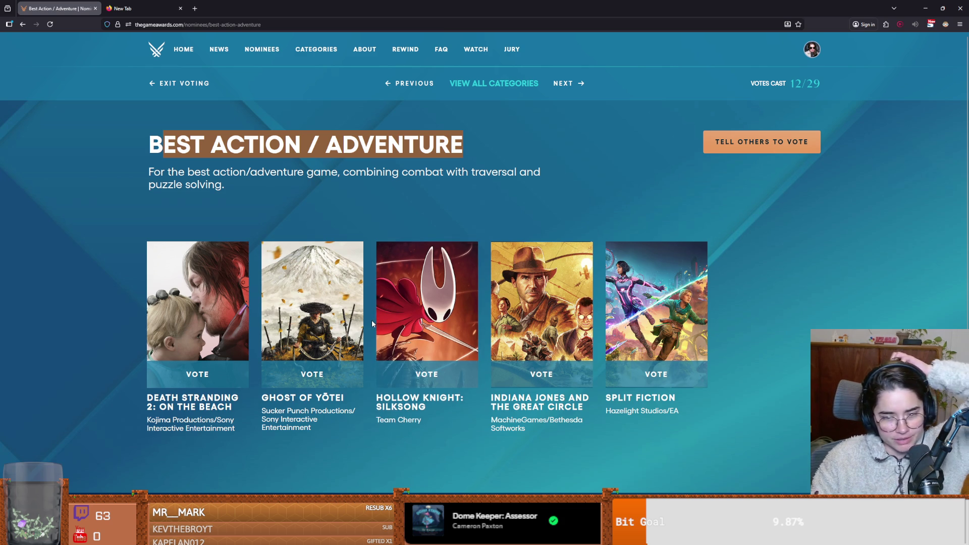
pyautogui.click(399, 298)
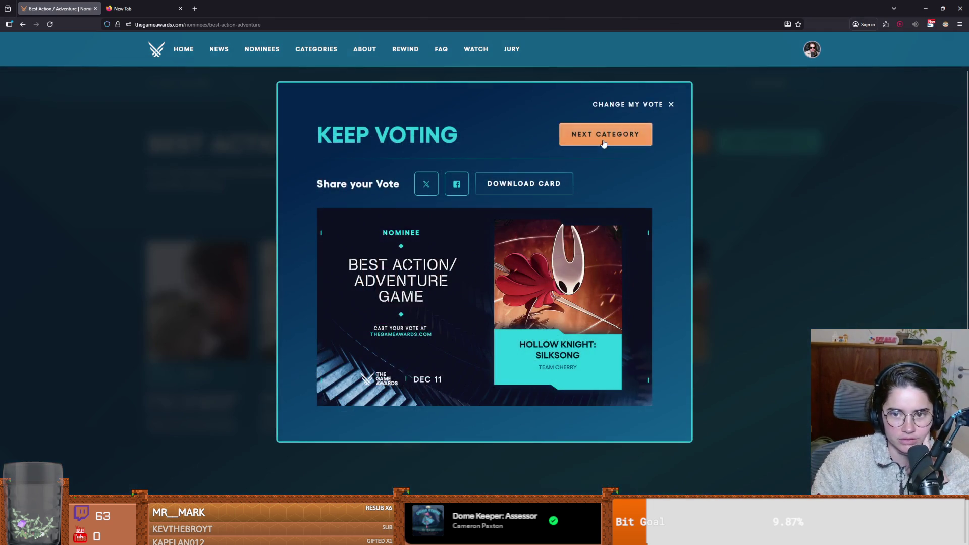
pyautogui.click(604, 135)
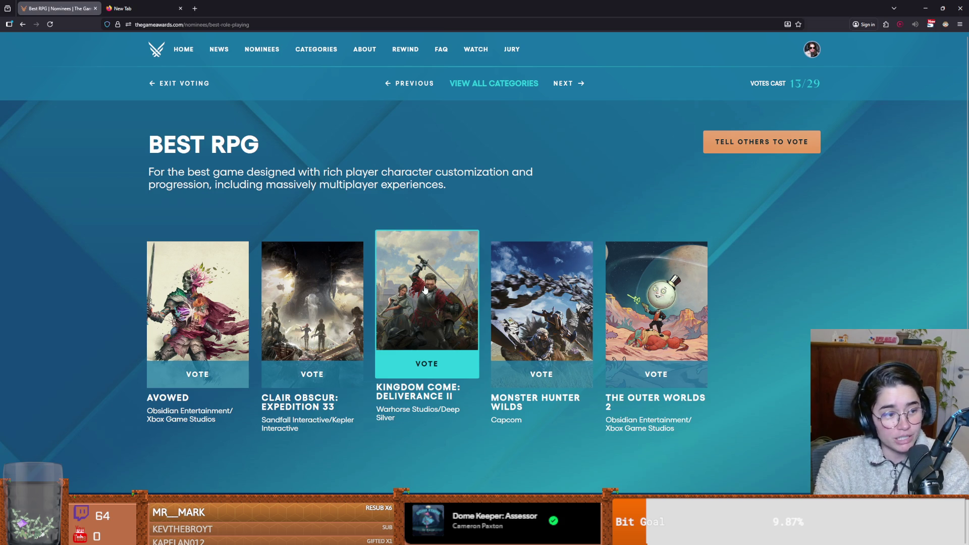
pyautogui.click(423, 295)
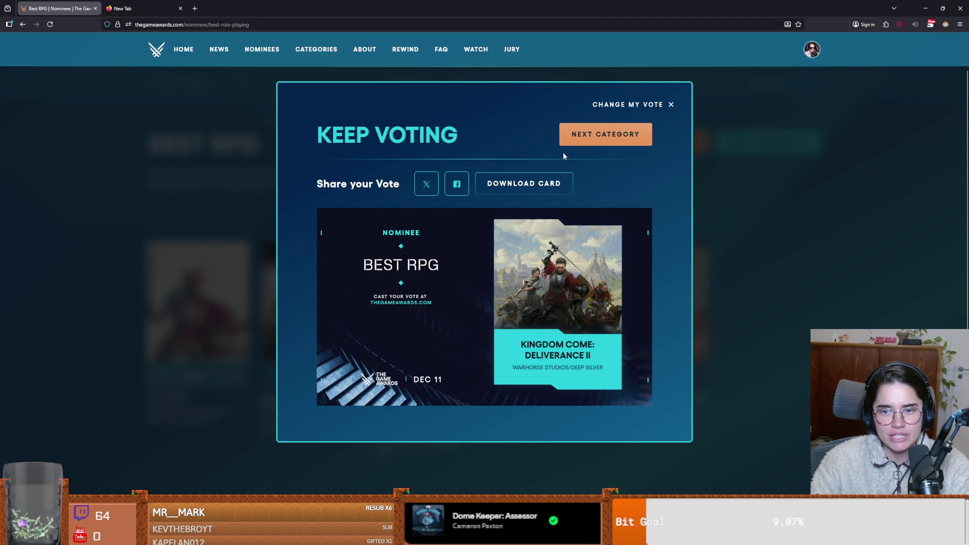
pyautogui.click(621, 140)
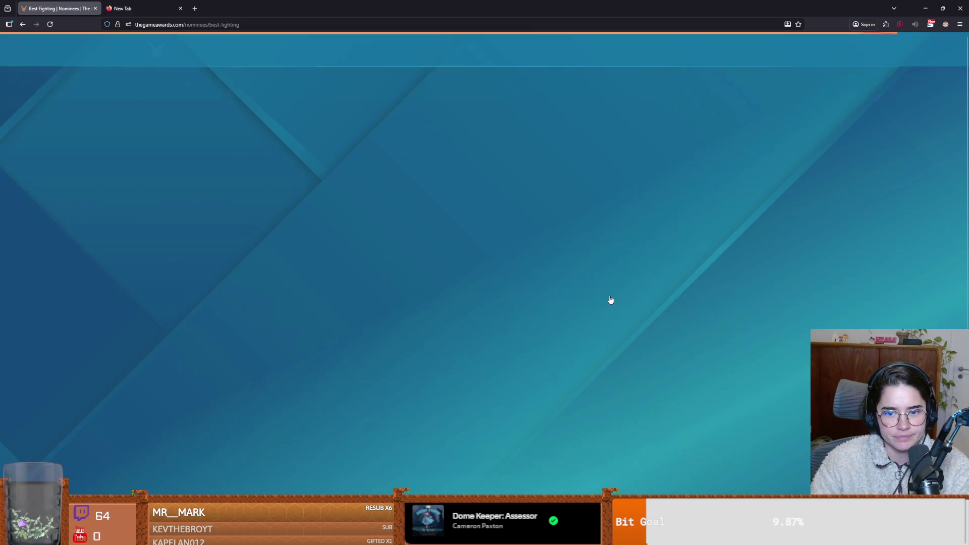
# Skip Best Fighting, vote Mario Kart World for Best Family, and skip Best Sim / Strategy
pyautogui.moveTo(162, 140); pyautogui.dragTo(304, 146)
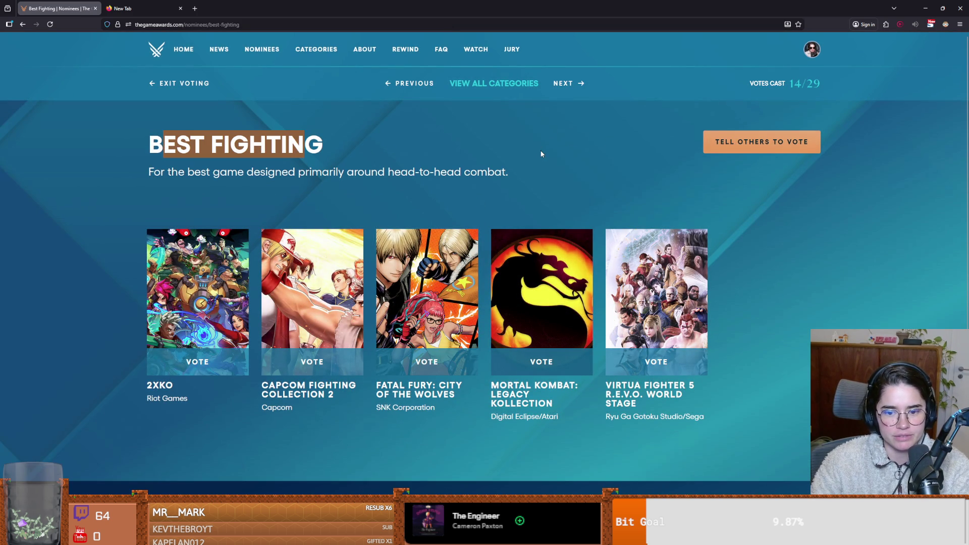
pyautogui.click(565, 84)
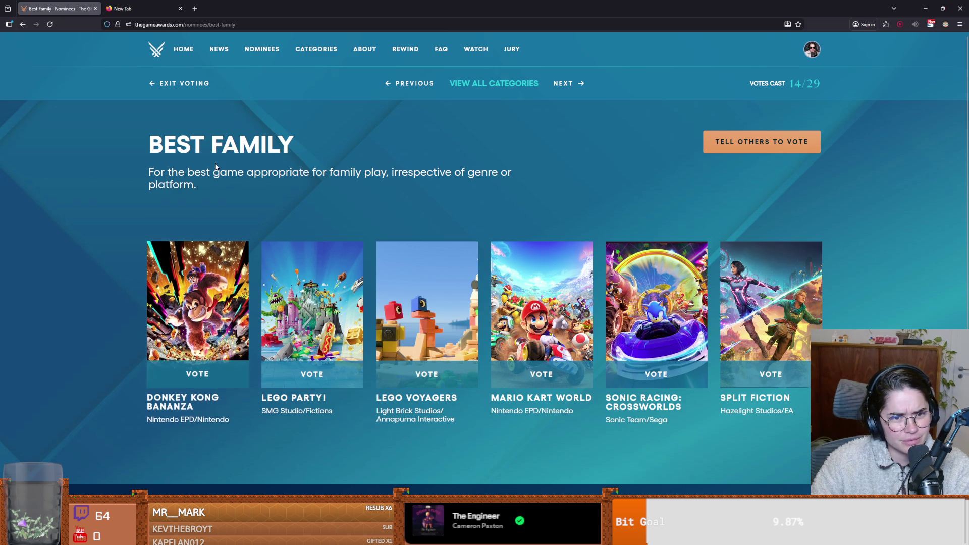
pyautogui.moveTo(170, 172); pyautogui.dragTo(317, 172)
pyautogui.click(380, 168)
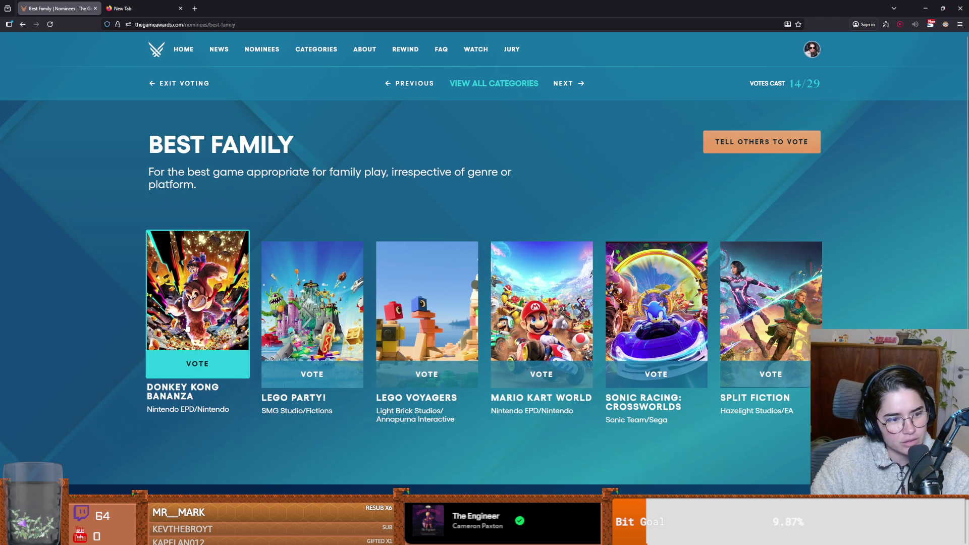
pyautogui.click(534, 296)
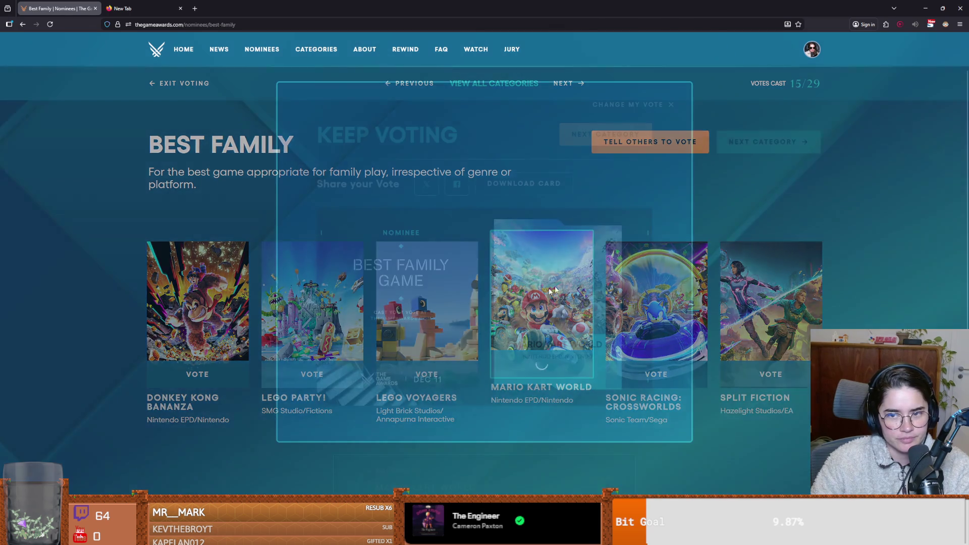
pyautogui.click(611, 135)
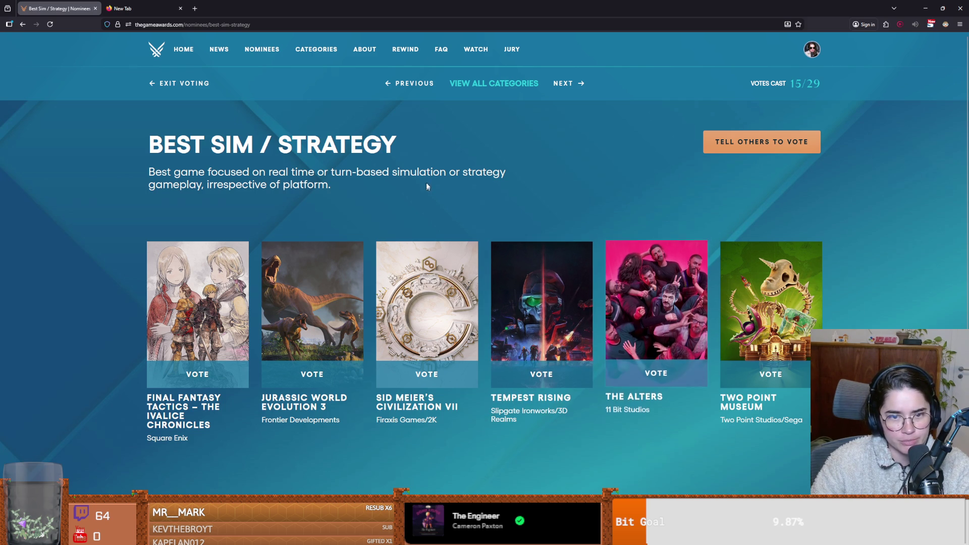
pyautogui.click(565, 83)
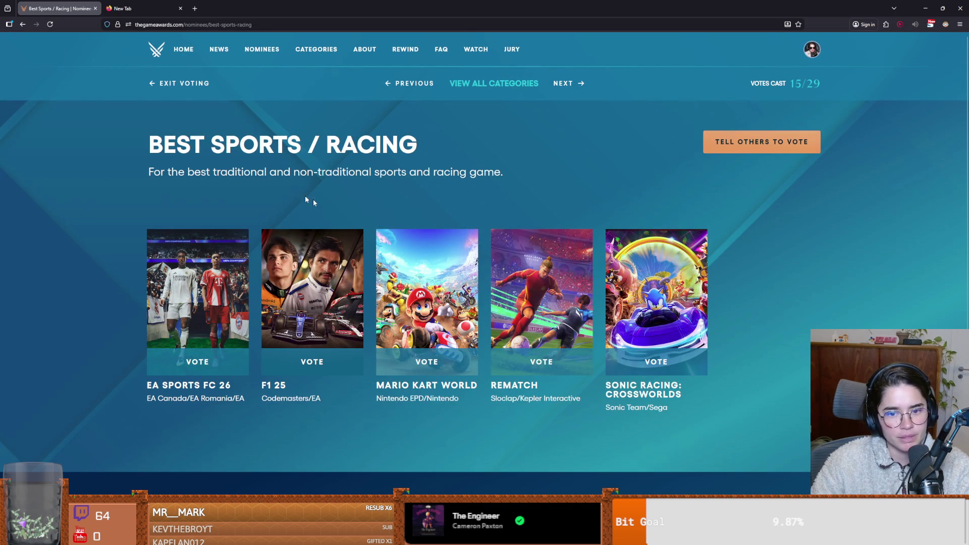
# Vote Mario Kart World for Sports / Racing, Battlefield 6 for Multiplayer, A Minecraft Movie for Adaptation
pyautogui.click(406, 266)
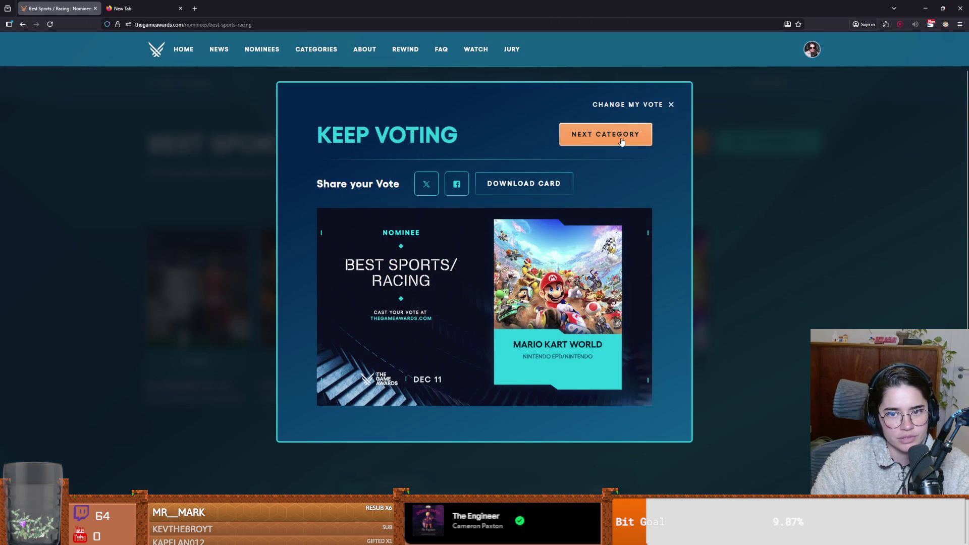
pyautogui.click(622, 142)
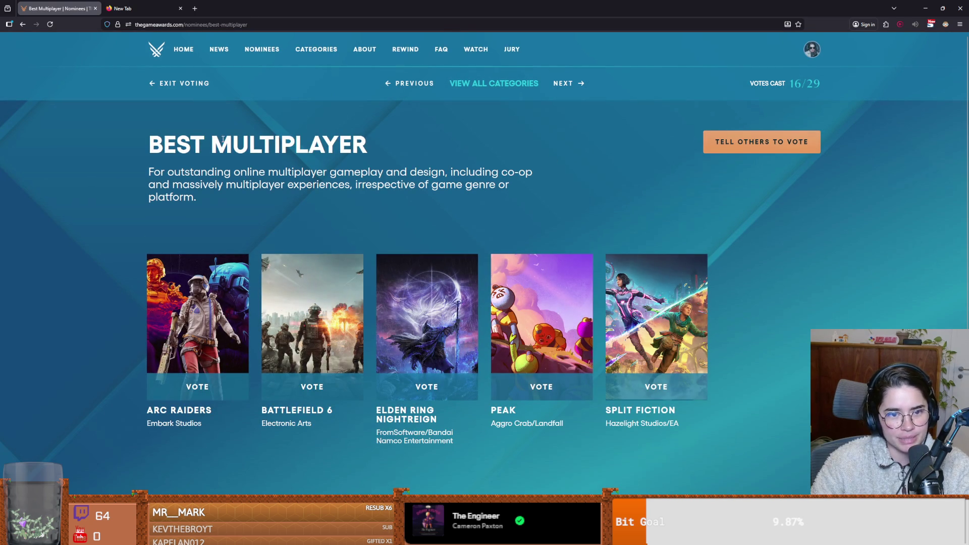
pyautogui.moveTo(223, 138); pyautogui.dragTo(362, 153)
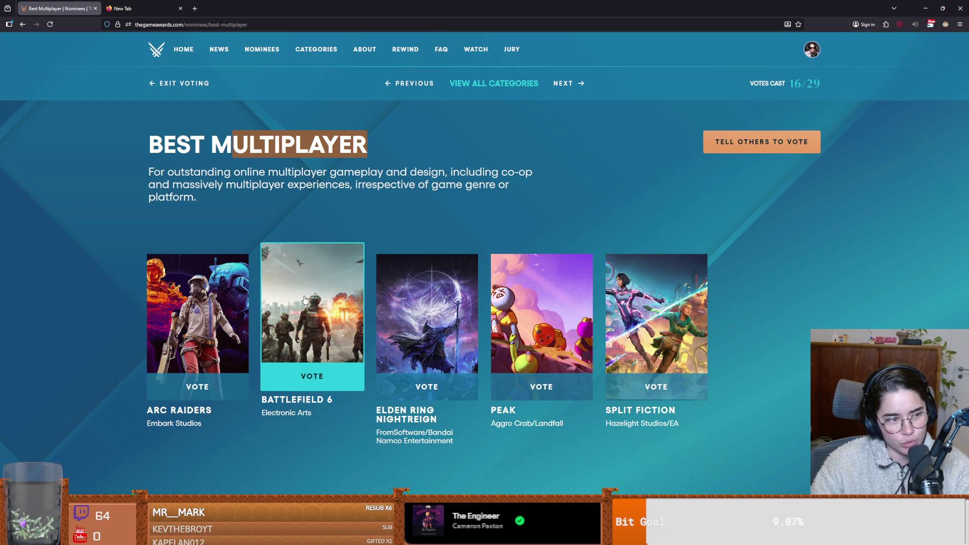
pyautogui.click(286, 325)
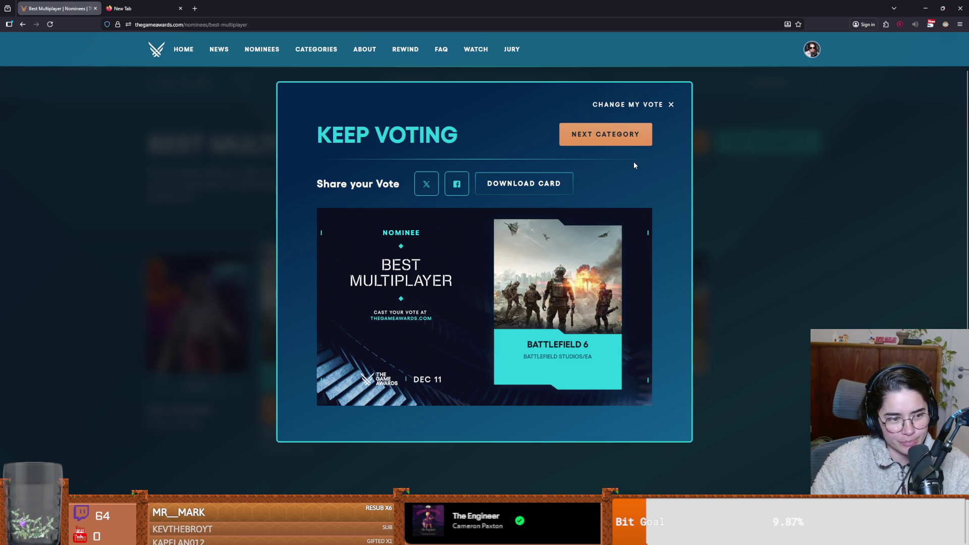
pyautogui.click(620, 137)
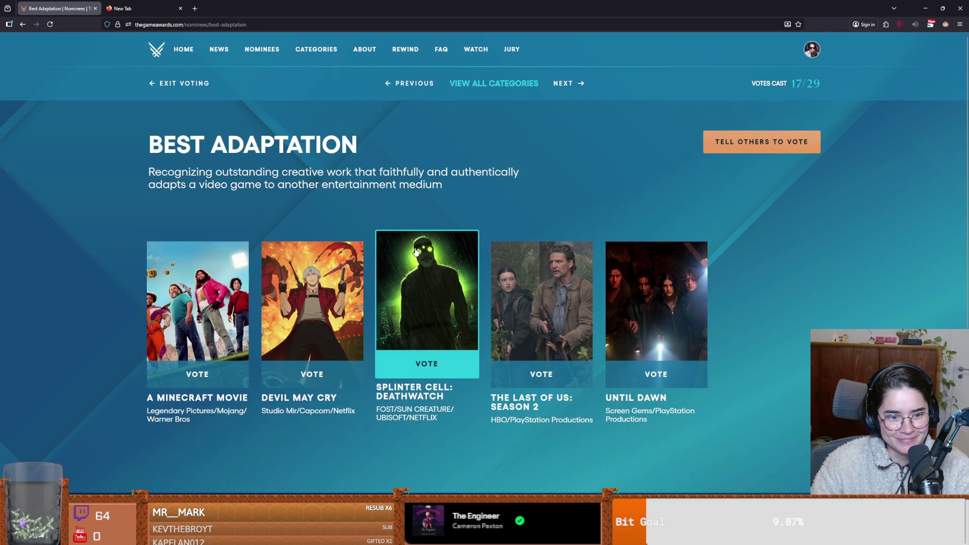
pyautogui.moveTo(177, 146); pyautogui.dragTo(380, 144)
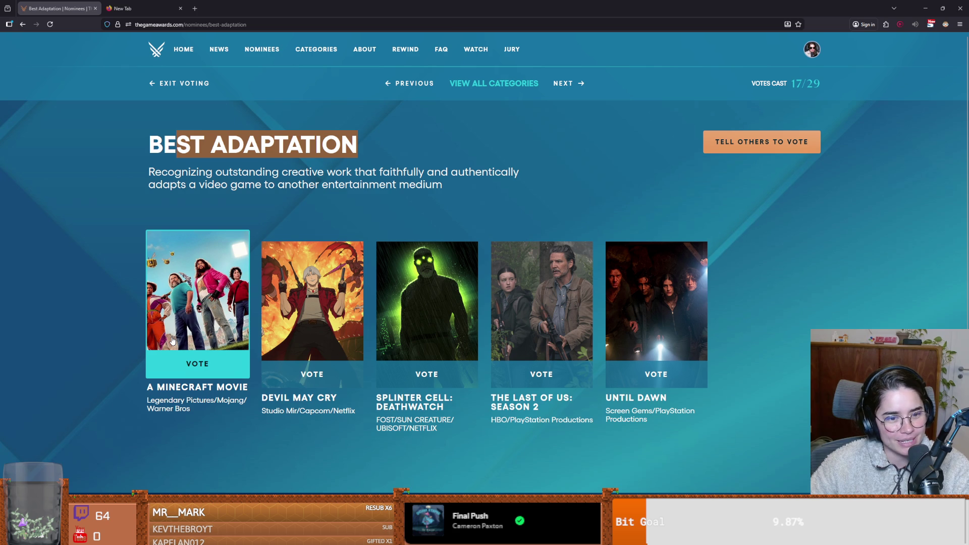
pyautogui.click(172, 342)
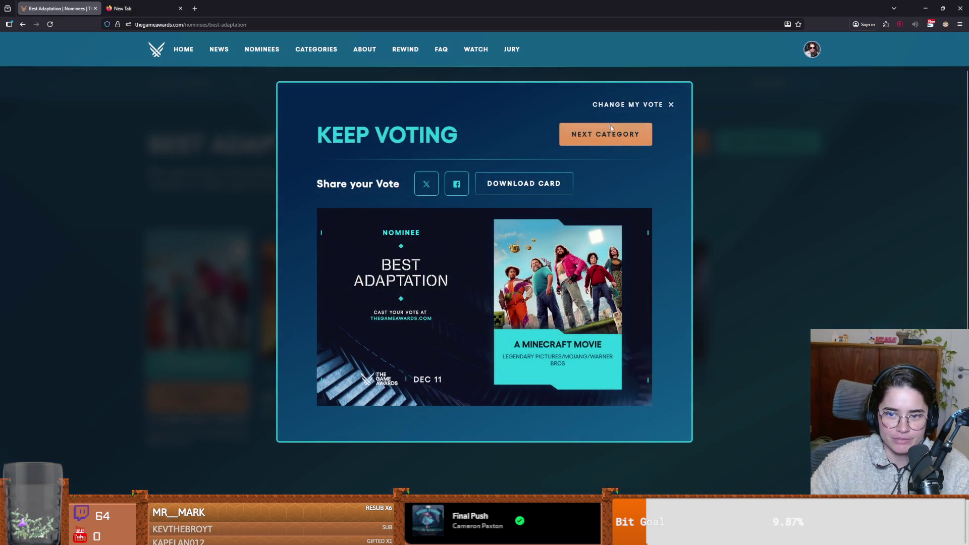
pyautogui.click(606, 133)
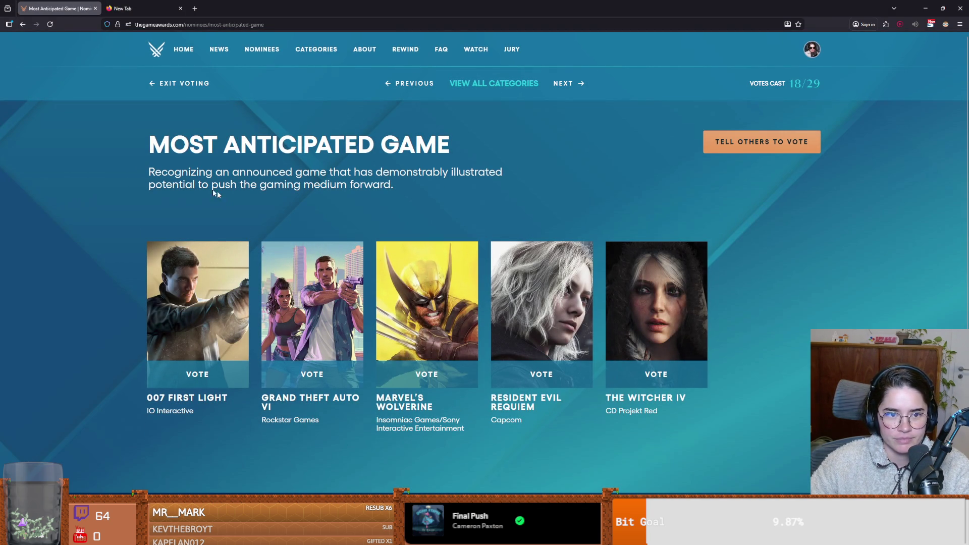
# Highlight the Most Anticipated Game heading, then clear the selection
pyautogui.moveTo(170, 144); pyautogui.dragTo(481, 136)
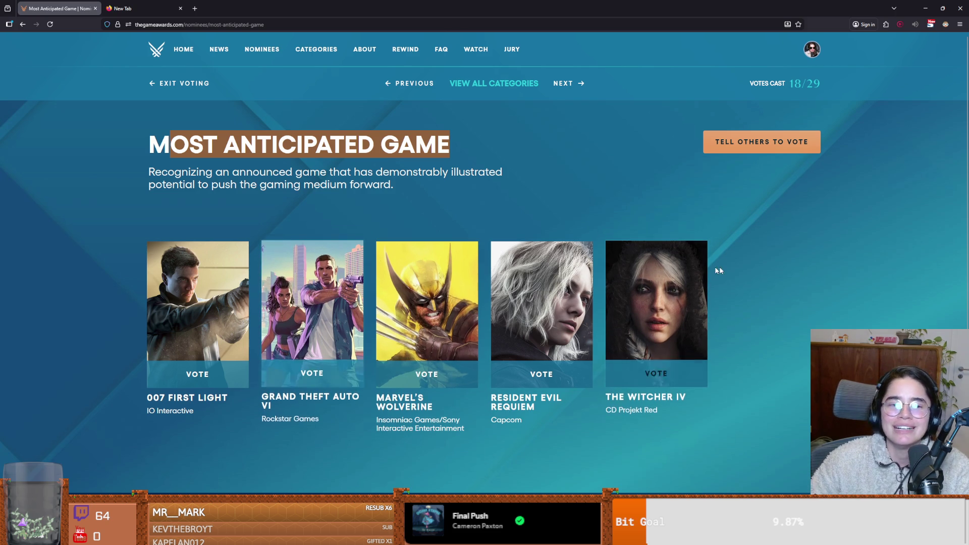
pyautogui.click(805, 281)
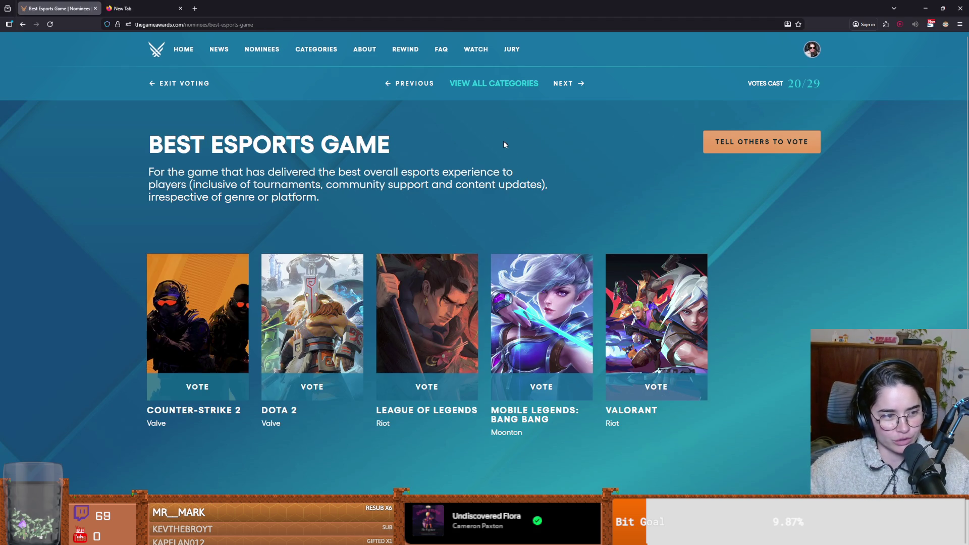
pyautogui.click(564, 84)
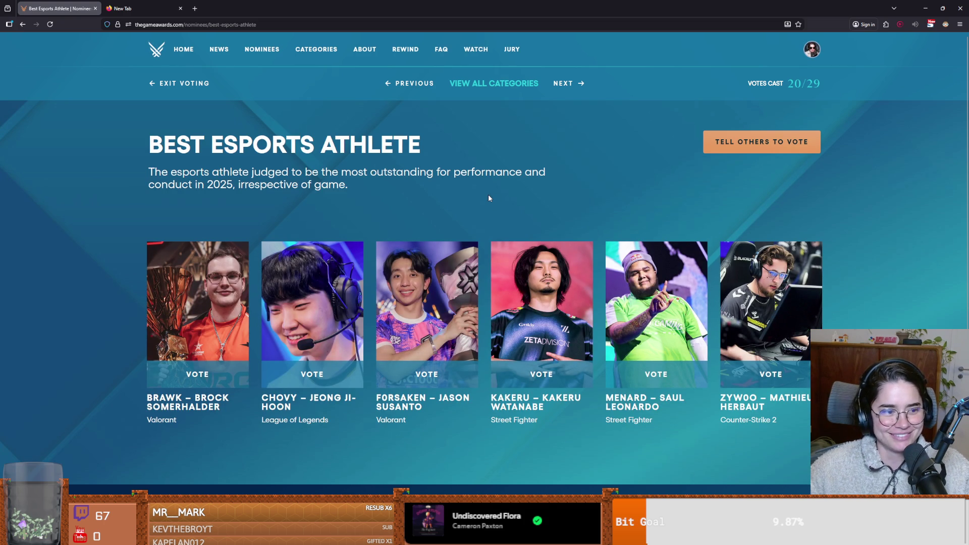
pyautogui.moveTo(190, 143); pyautogui.dragTo(421, 136)
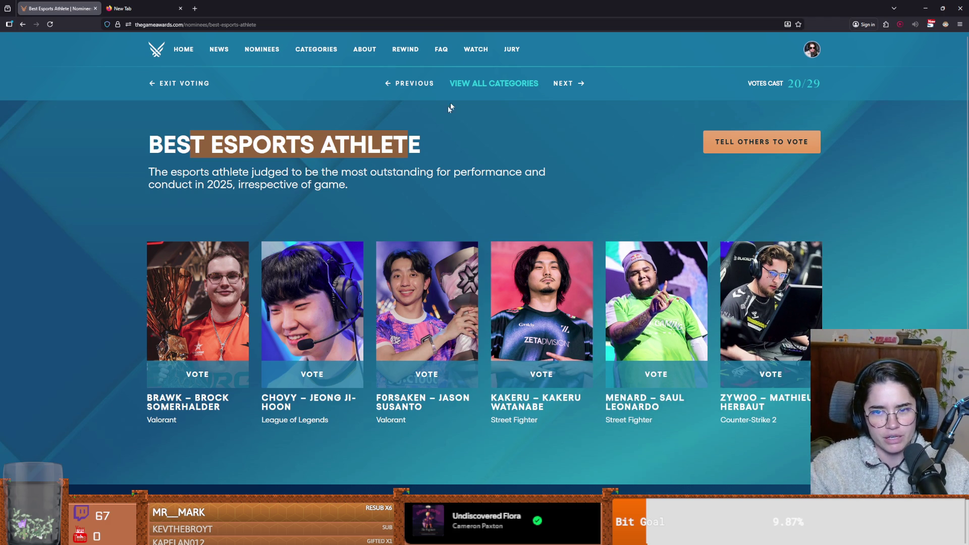
# Move on to Best Esports Team and vote for Gen.G
pyautogui.click(584, 86)
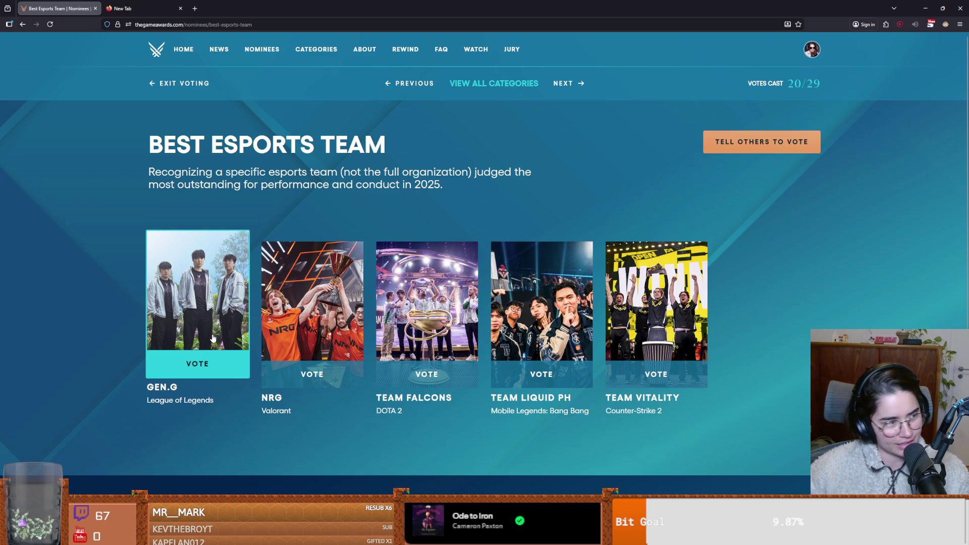
pyautogui.click(198, 327)
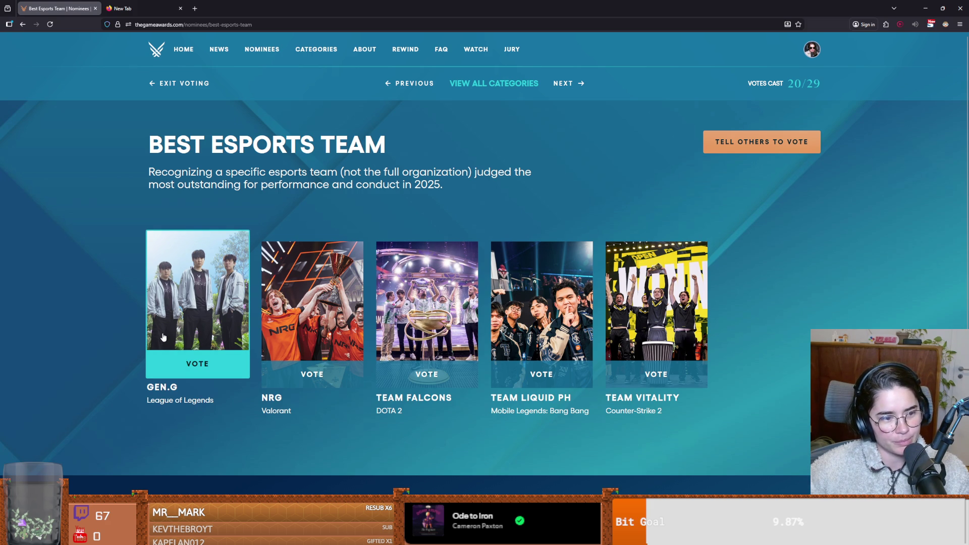
# Move past Best Esports Team and show the 2025 Nominees overview, with 20 of 29 voted
pyautogui.click(570, 83)
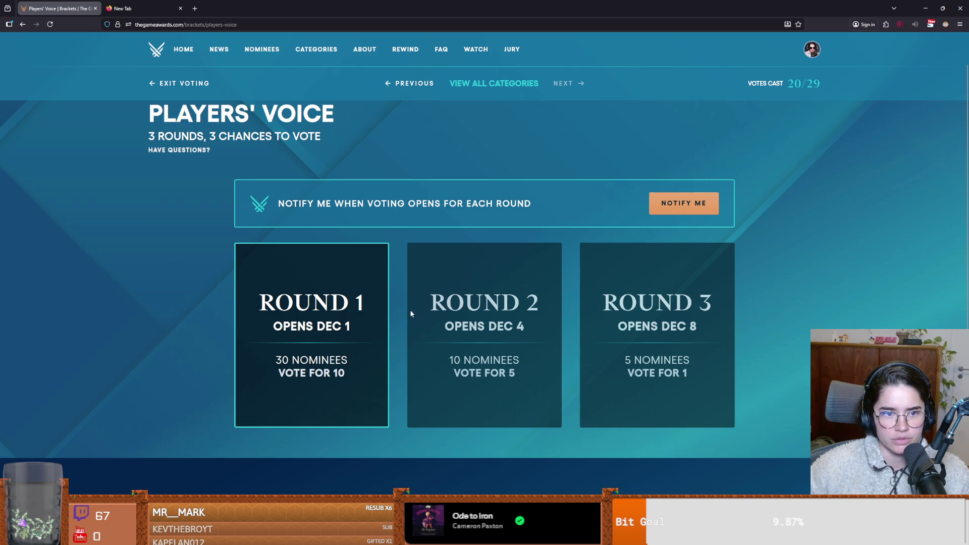
pyautogui.click(524, 84)
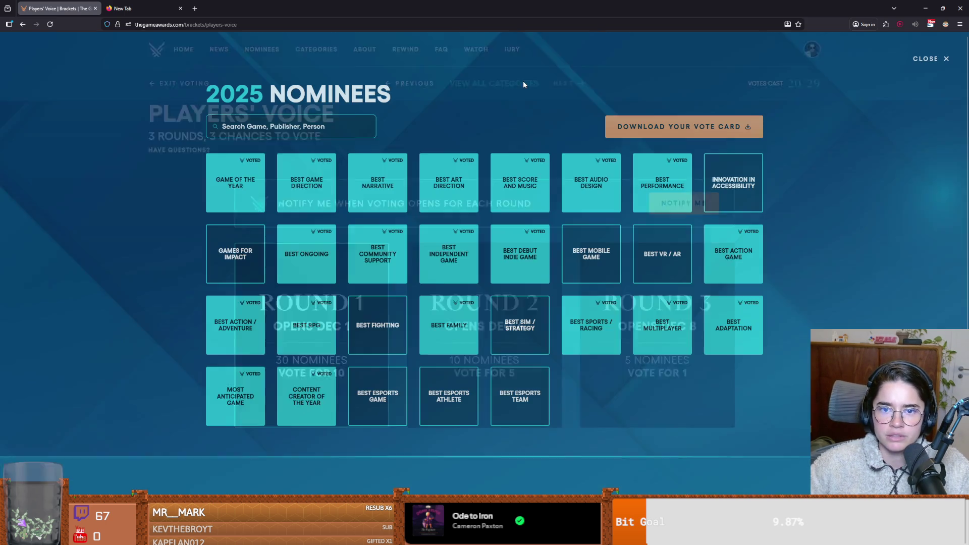
# Download the ballot vote card and bring up vote-card.png in the image viewer
pyautogui.click(694, 138)
pyautogui.hotkey('alt', 'Tab')
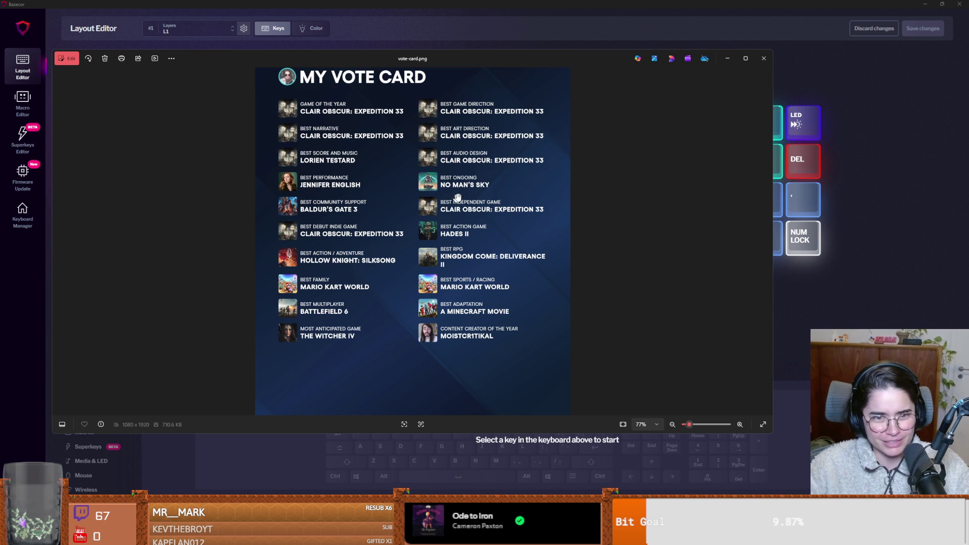
# View and close the vote card shared in Discord, then open a member's Steam Awards nominations page
pyautogui.hotkey('alt', 'Tab')
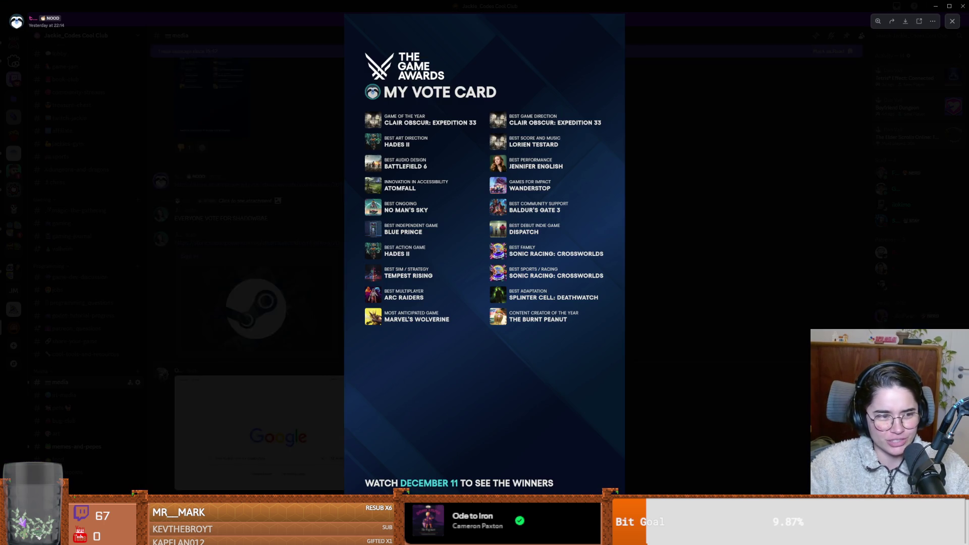
pyautogui.press('Escape')
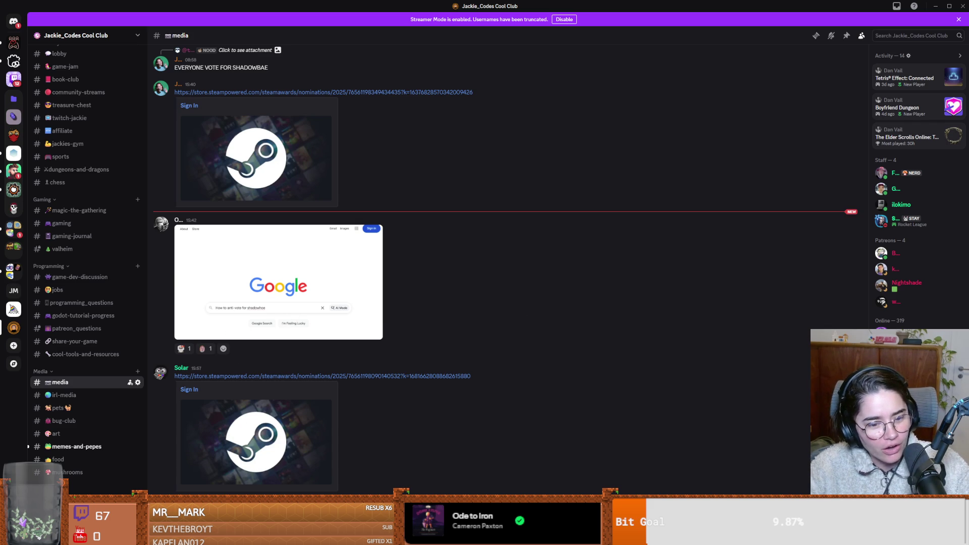
pyautogui.scroll(-2, 314, 482)
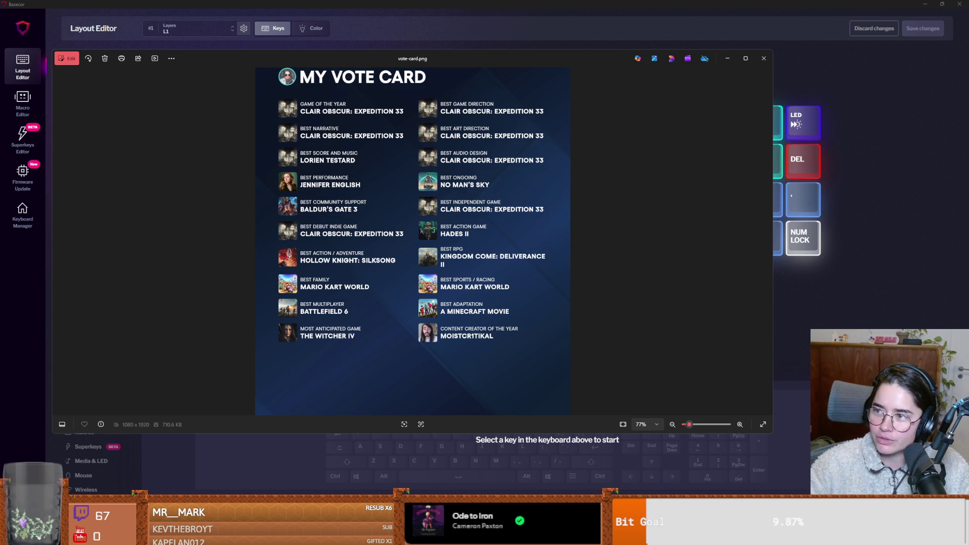
pyautogui.hotkey('alt', 'Tab')
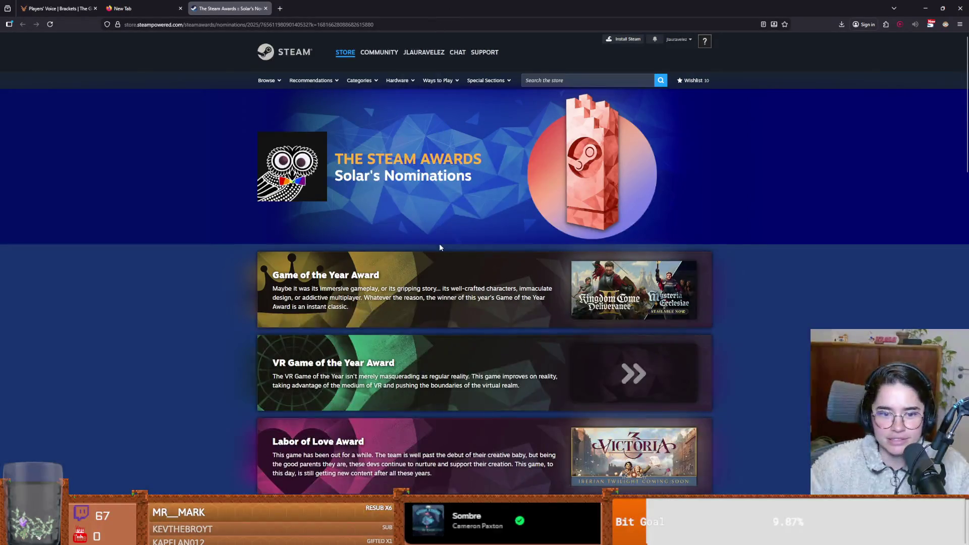
# Read down the nominations page from the Game of the Year Award, highlighting each award's text
pyautogui.moveTo(295, 277); pyautogui.dragTo(576, 280)
pyautogui.moveTo(616, 315)
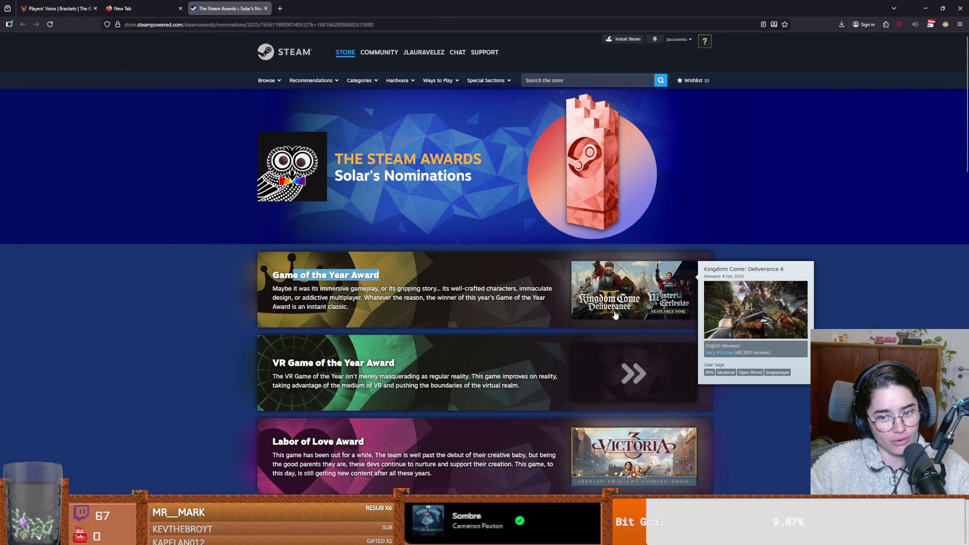
pyautogui.scroll(-2, 614, 283)
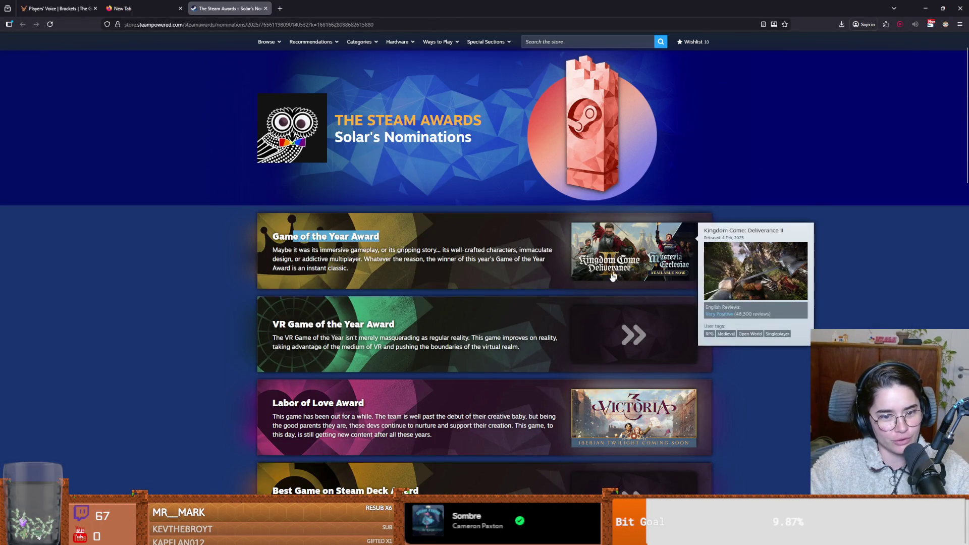
pyautogui.scroll(-2, 476, 400)
pyautogui.moveTo(433, 349); pyautogui.dragTo(290, 339)
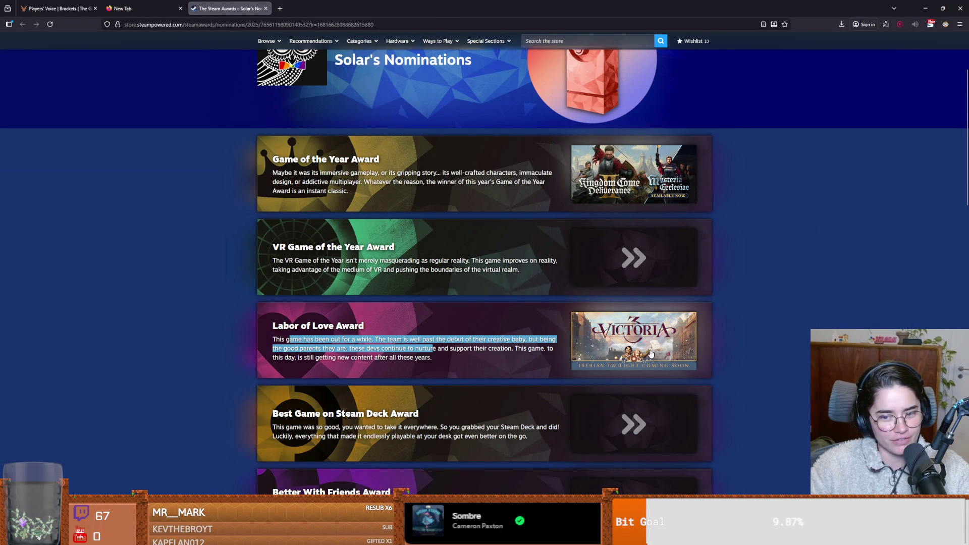
pyautogui.scroll(-1, 614, 341)
pyautogui.scroll(-3, 592, 314)
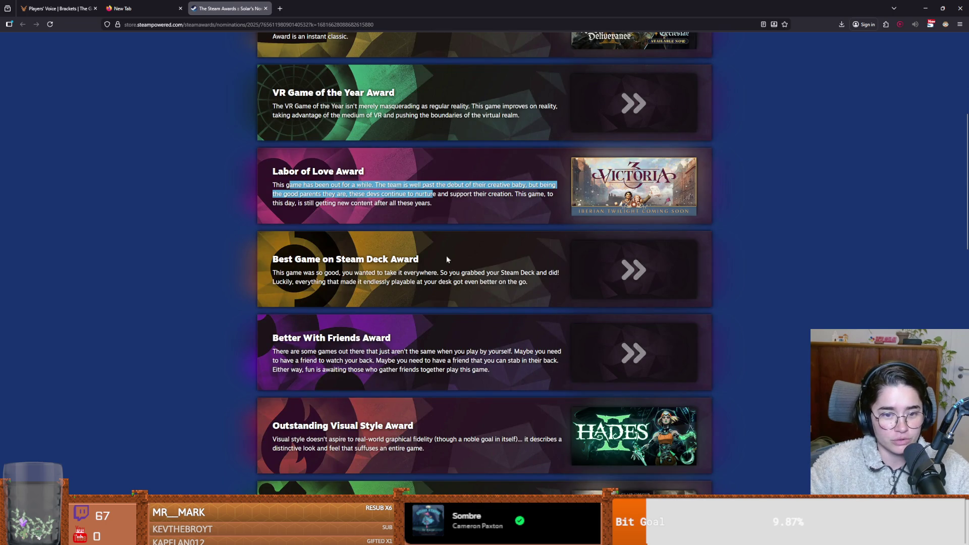
pyautogui.moveTo(463, 281); pyautogui.dragTo(333, 255)
pyautogui.moveTo(486, 369)
pyautogui.mouseDown()
pyautogui.moveTo(278, 338)
pyautogui.moveTo(474, 378)
pyautogui.mouseUp()
pyautogui.scroll(-2, 422, 350)
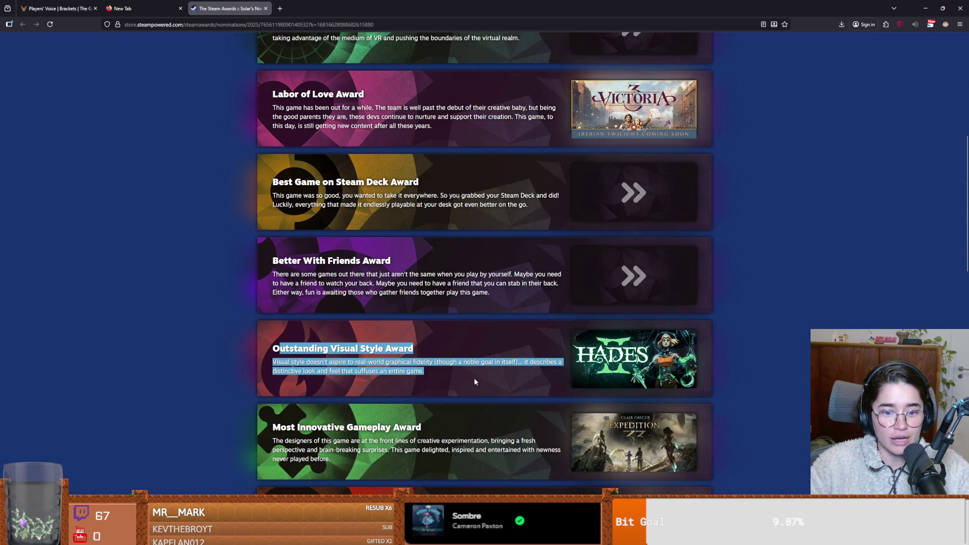
pyautogui.scroll(-3, 474, 378)
pyautogui.moveTo(280, 311)
pyautogui.mouseDown()
pyautogui.moveTo(525, 334)
pyautogui.moveTo(495, 339)
pyautogui.mouseUp()
pyautogui.scroll(-1, 495, 338)
pyautogui.scroll(-2, 495, 338)
# Continue to the Sit Back and Relax Award description, then return to the vote-card.png viewer
pyautogui.moveTo(278, 283); pyautogui.dragTo(406, 284)
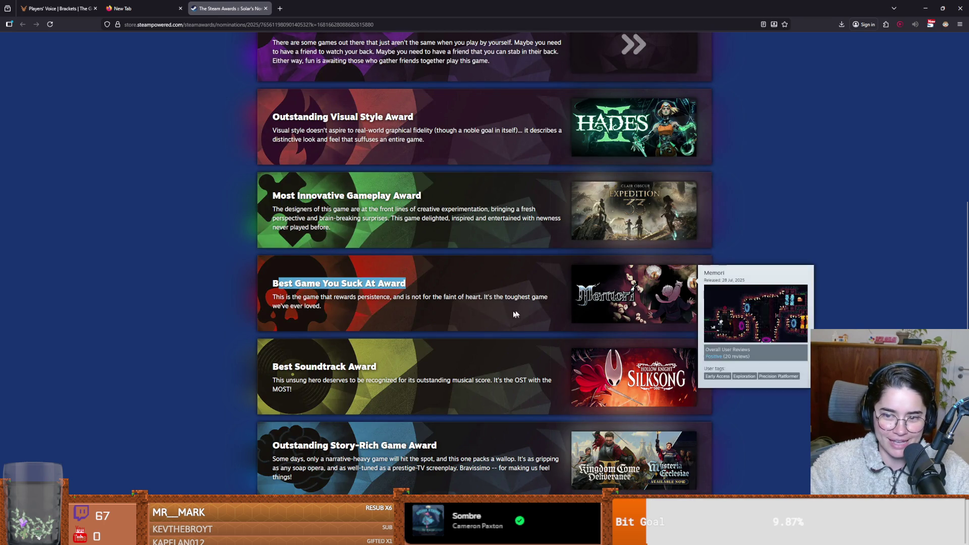
pyautogui.scroll(-2, 546, 308)
pyautogui.moveTo(283, 289)
pyautogui.mouseDown()
pyautogui.moveTo(312, 307)
pyautogui.moveTo(636, 312)
pyautogui.mouseUp()
pyautogui.scroll(-1, 635, 313)
pyautogui.moveTo(279, 329)
pyautogui.mouseDown()
pyautogui.moveTo(556, 352)
pyautogui.moveTo(529, 352)
pyautogui.mouseUp()
pyautogui.scroll(-2, 367, 355)
pyautogui.moveTo(305, 339); pyautogui.dragTo(588, 372)
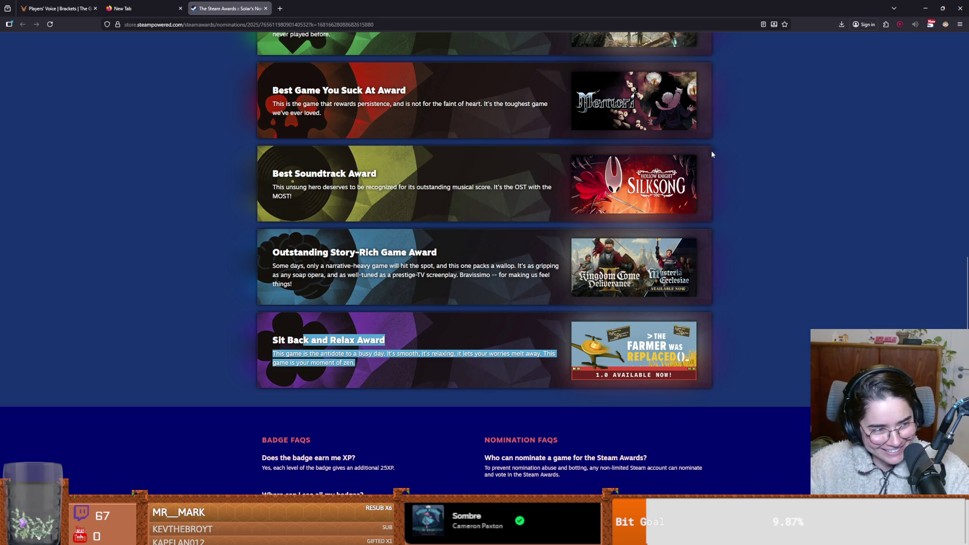
pyautogui.moveTo(665, 155)
pyautogui.scroll(10, 530, 249)
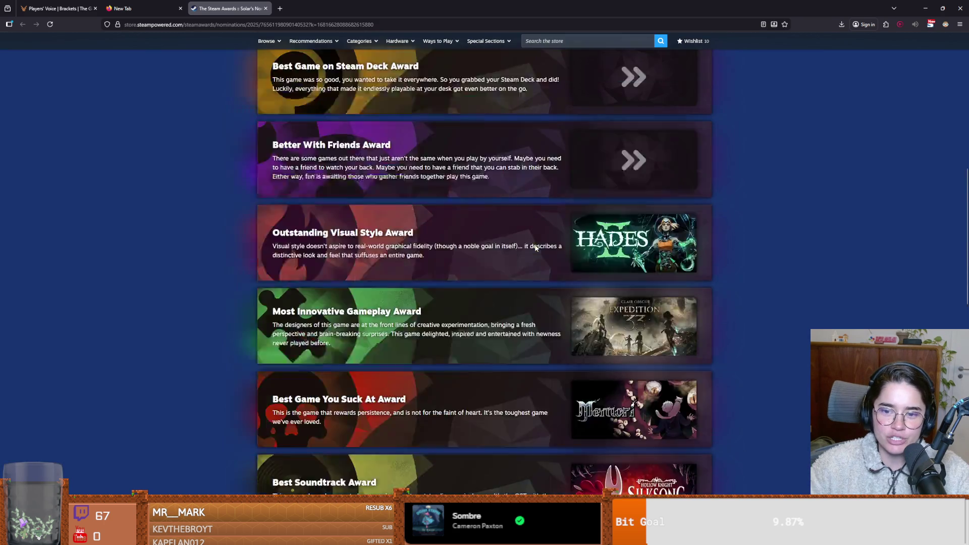
pyautogui.hotkey('alt', 'Tab')
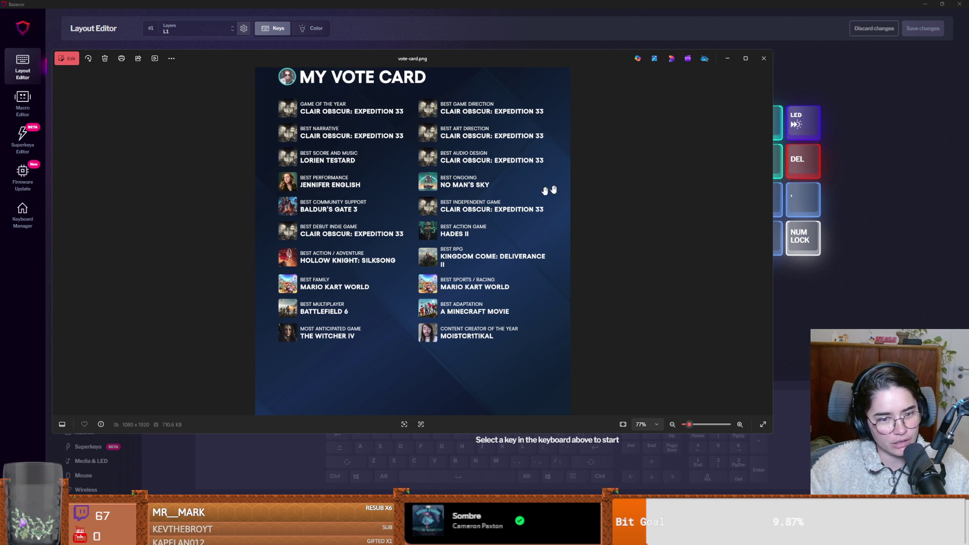
# Close the vote-card.png Photos viewer
pyautogui.click(764, 58)
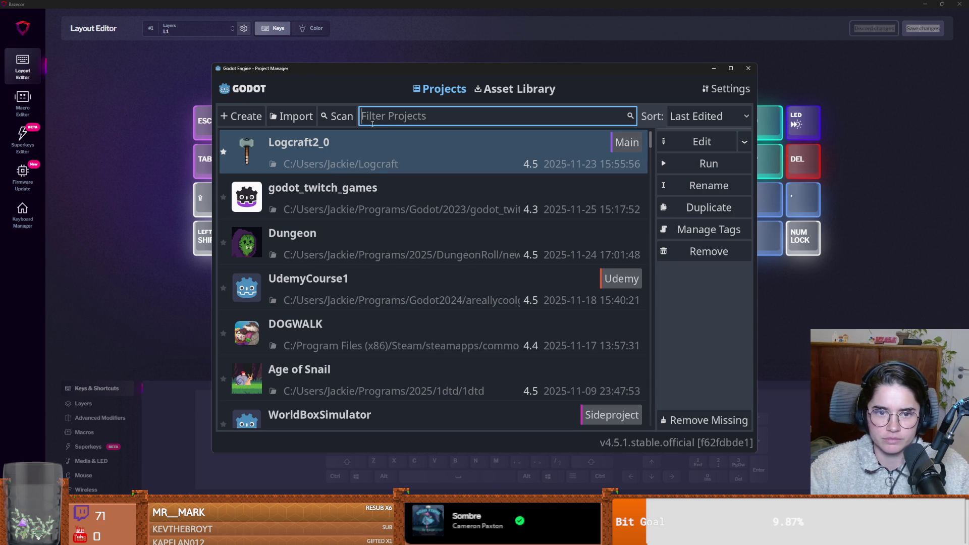
# Clear the stray 'hjhkjhlkhj' from Godot's project filter, then switch to Steam's nominations page
pyautogui.write('hjhkjhlkhj')
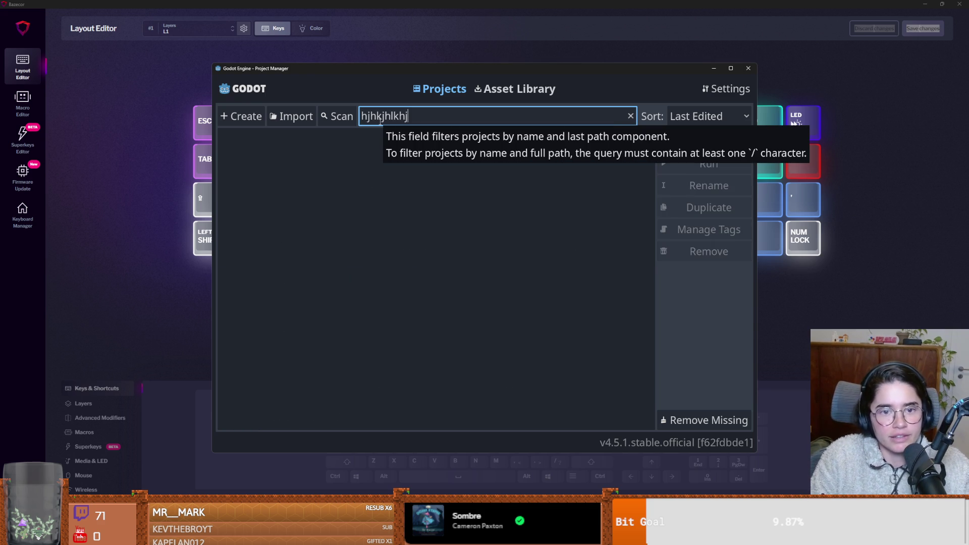
pyautogui.hotkey('ctrl', 'a')
pyautogui.press('BackSpace')
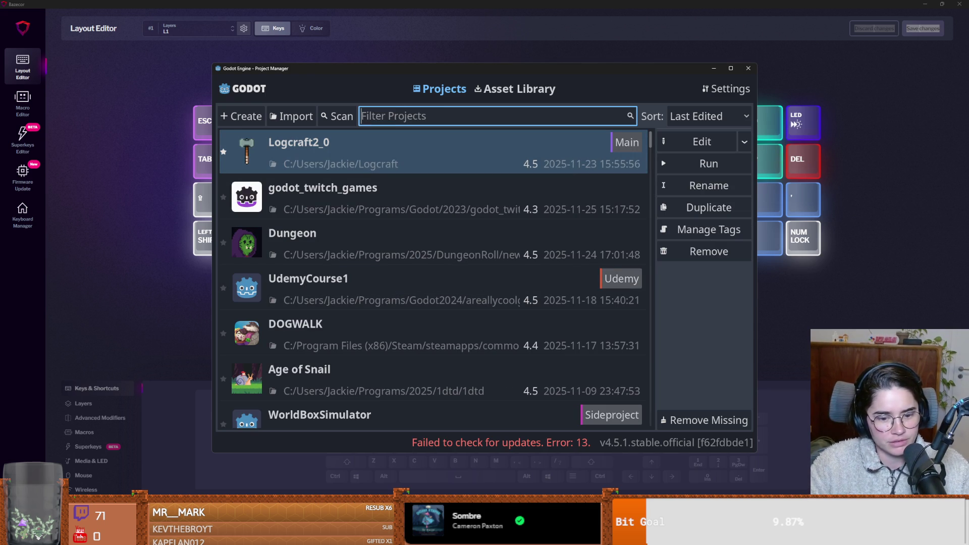
pyautogui.hotkey('alt', 'Tab')
pyautogui.scroll(-5, 447, 293)
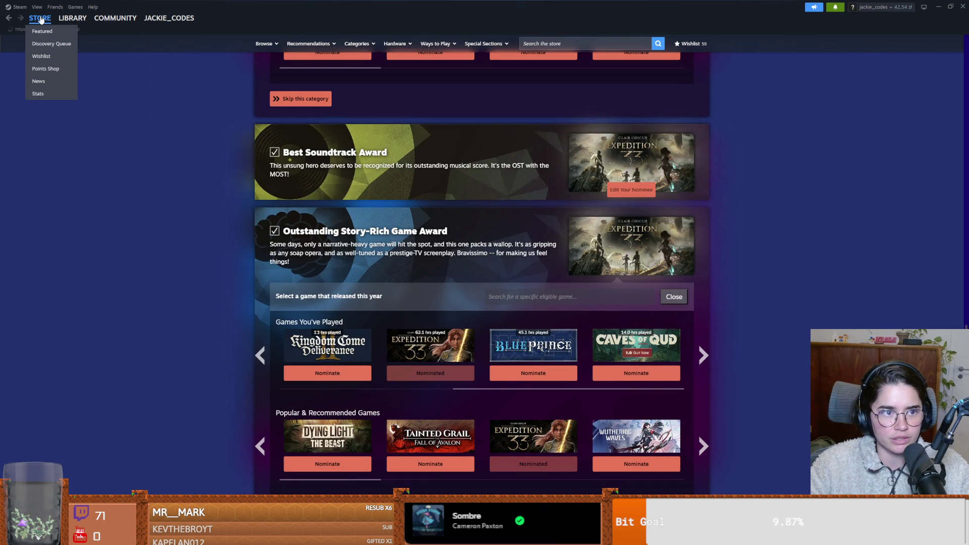
# Open Steam's Featured store front and scroll through the Black Friday page
pyautogui.click(43, 31)
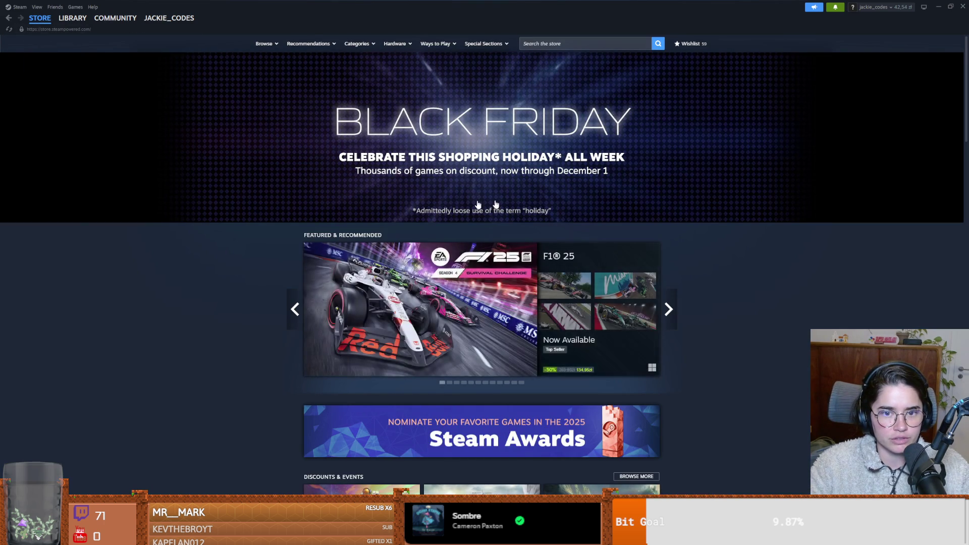
pyautogui.scroll(-2, 430, 176)
pyautogui.scroll(-2, 430, 149)
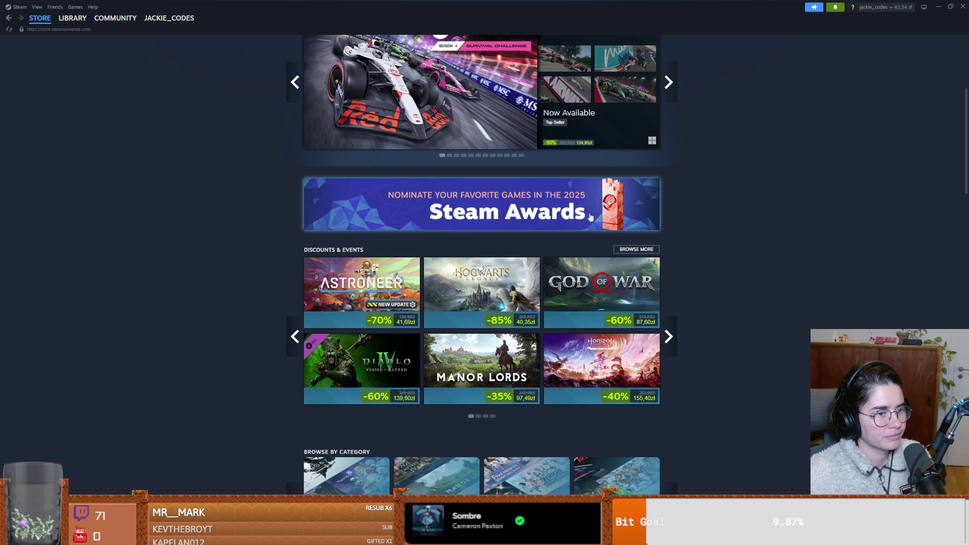
pyautogui.moveTo(606, 283)
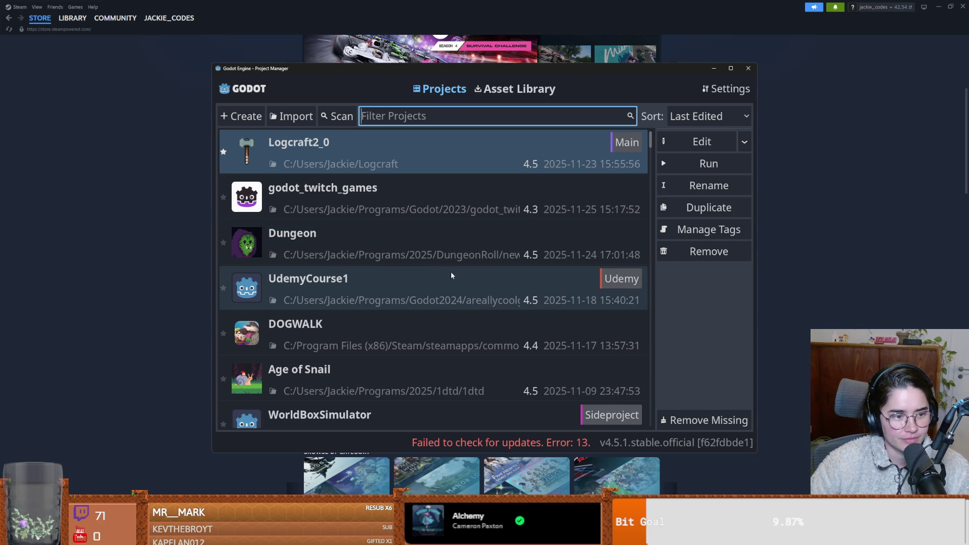
# Open the Dungeon project from Godot's list and go to _ready on line 15 of state_machine.gd
pyautogui.click(873, 293)
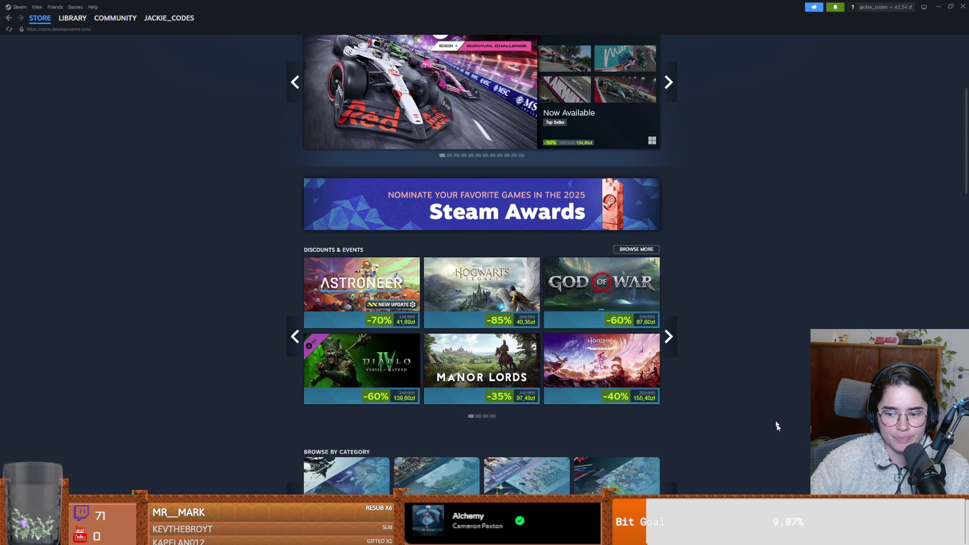
pyautogui.hotkey('alt', 'Tab')
pyautogui.doubleClick(392, 240)
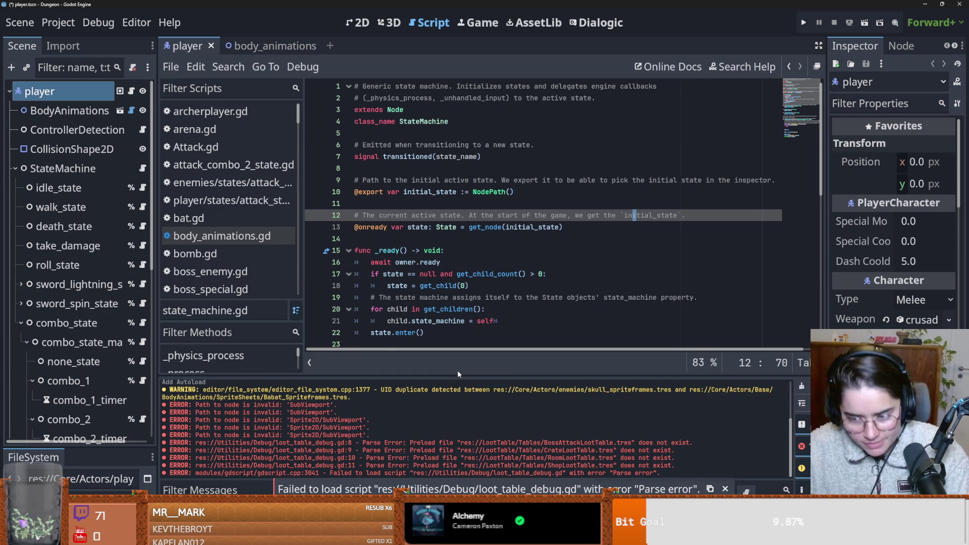
pyautogui.click(408, 250)
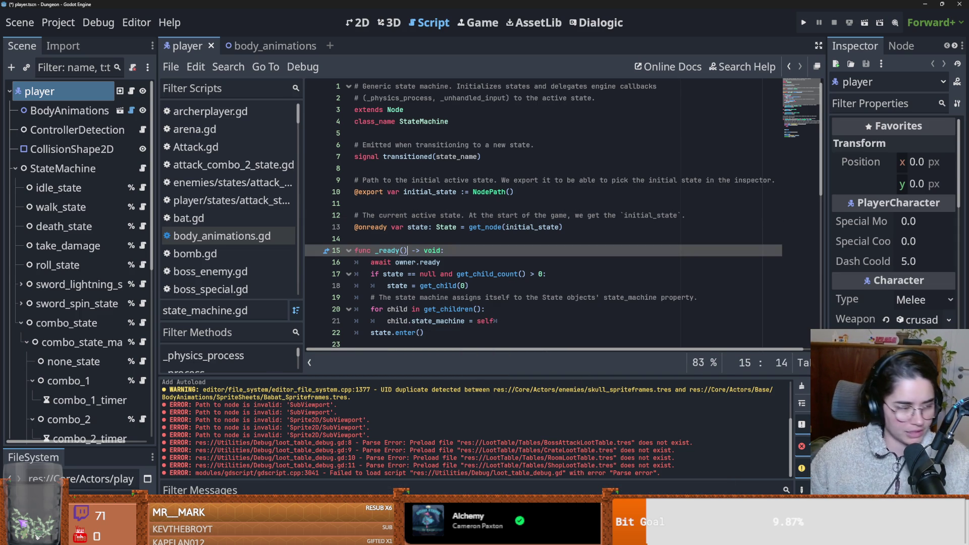
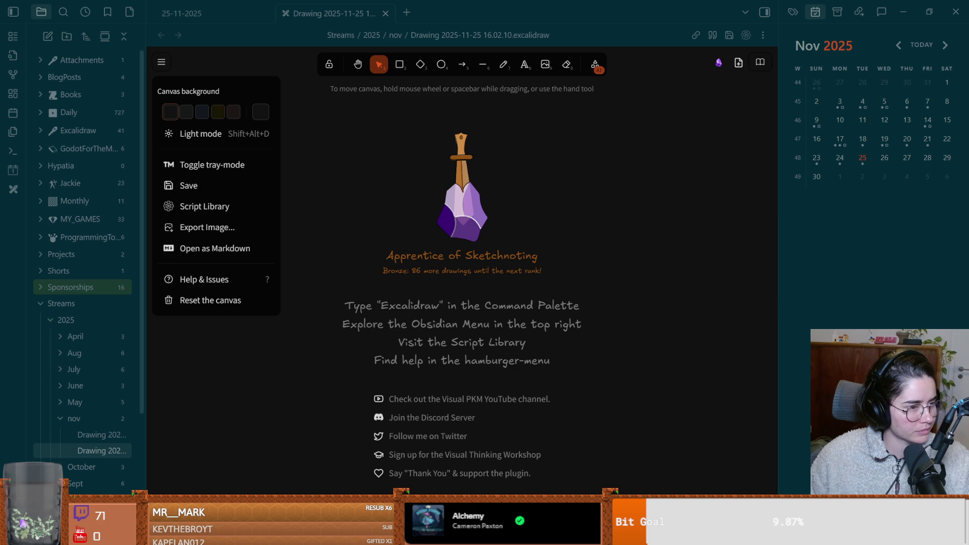
# Widen the canvas, draw a wide box and label it 'combo' above it
pyautogui.press('Escape')
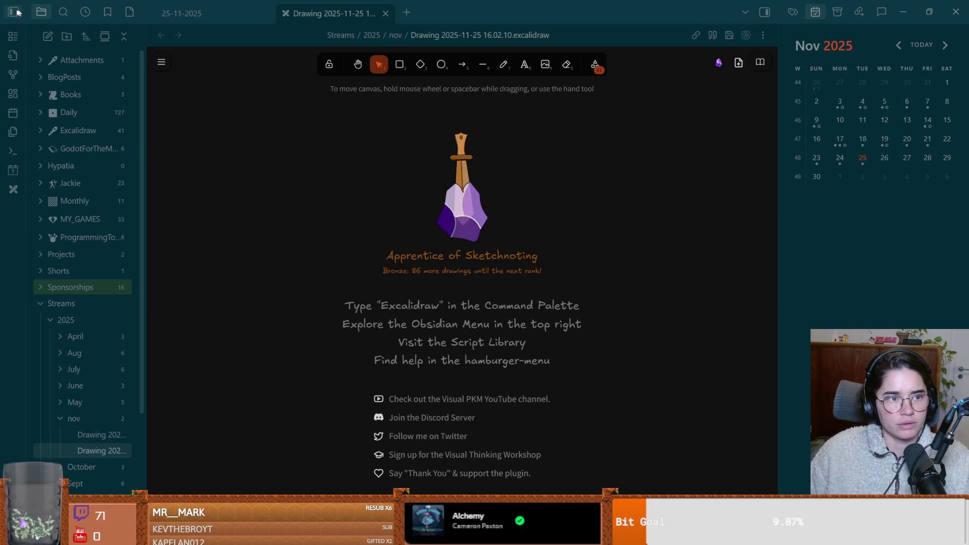
pyautogui.click(14, 12)
pyautogui.click(339, 64)
pyautogui.moveTo(227, 212)
pyautogui.mouseDown()
pyautogui.moveTo(451, 232)
pyautogui.moveTo(432, 233)
pyautogui.mouseUp()
pyautogui.press('t')
pyautogui.click(301, 185)
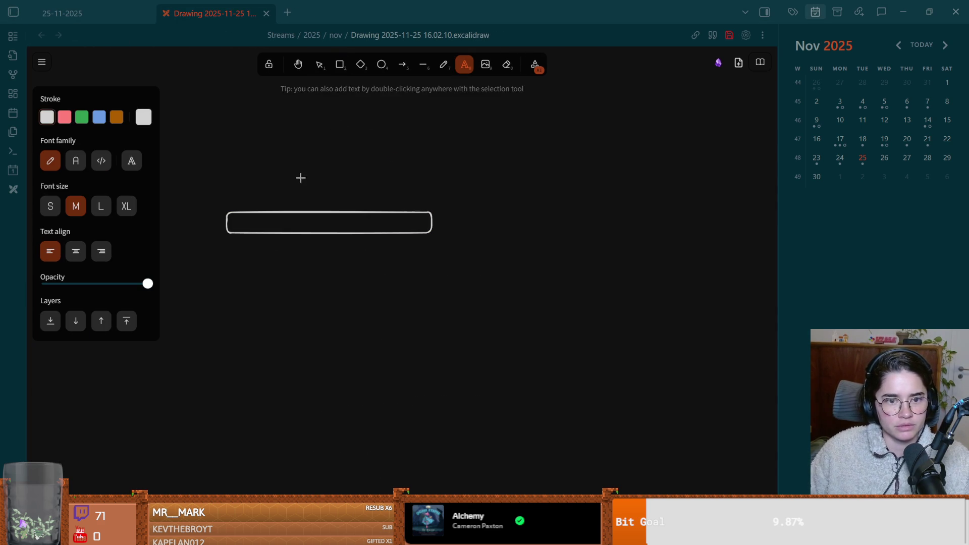
pyautogui.write('combo')
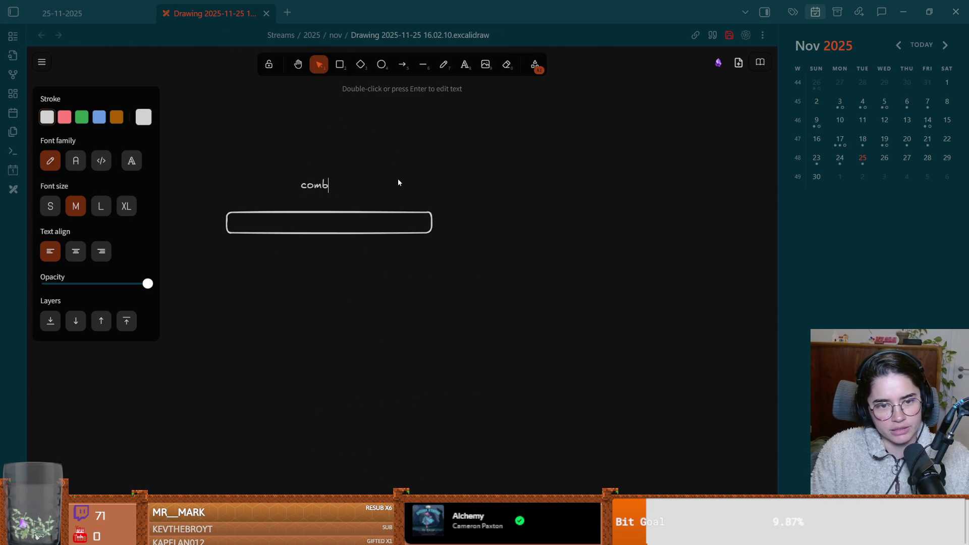
pyautogui.click(398, 179)
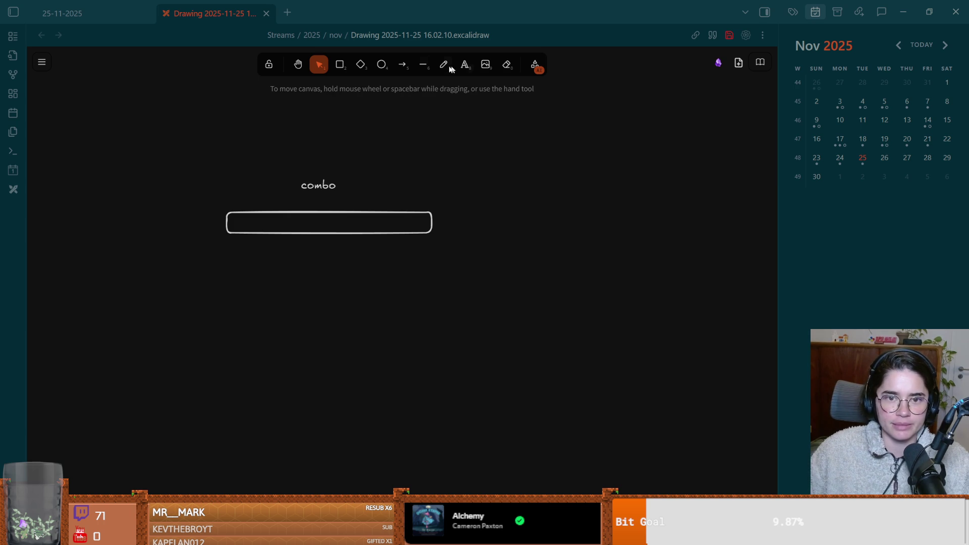
# Draw a long horizontal timeline below the box with vertical tick marks
pyautogui.click(423, 64)
pyautogui.scroll(-5, 502, 303)
pyautogui.scroll(8, 415, 403)
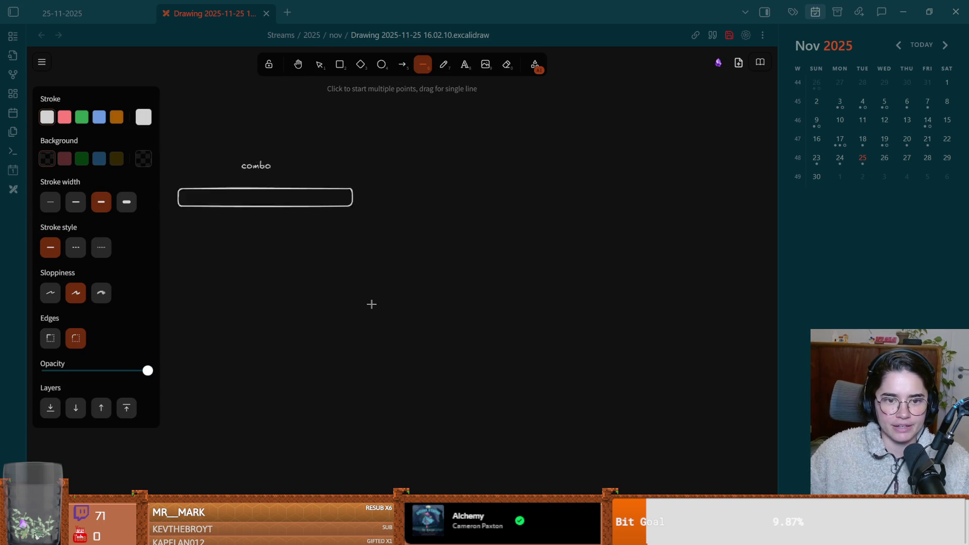
pyautogui.moveTo(197, 252); pyautogui.dragTo(727, 250)
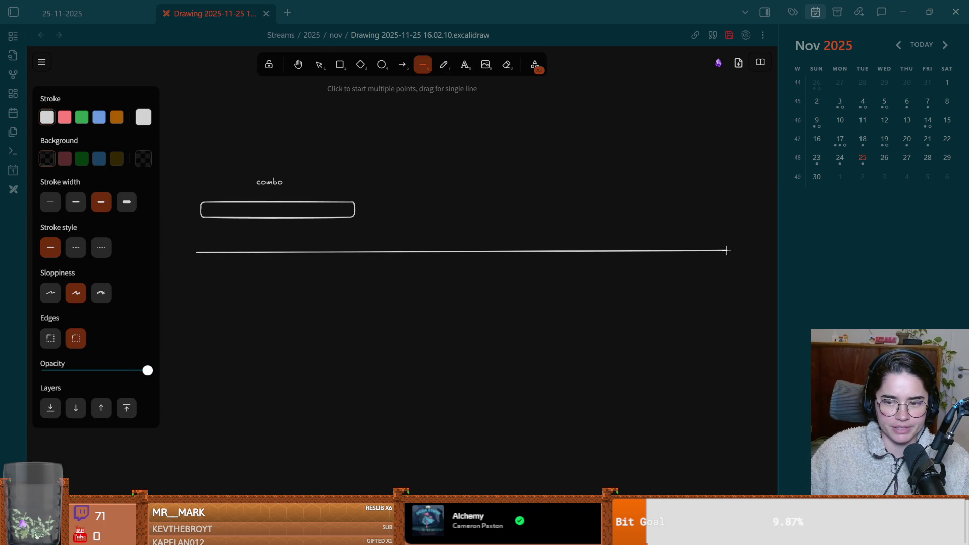
pyautogui.click(422, 65)
pyautogui.moveTo(357, 242)
pyautogui.mouseDown()
pyautogui.moveTo(358, 265)
pyautogui.moveTo(706, 259)
pyautogui.mouseUp()
pyautogui.scroll(2, 507, 288)
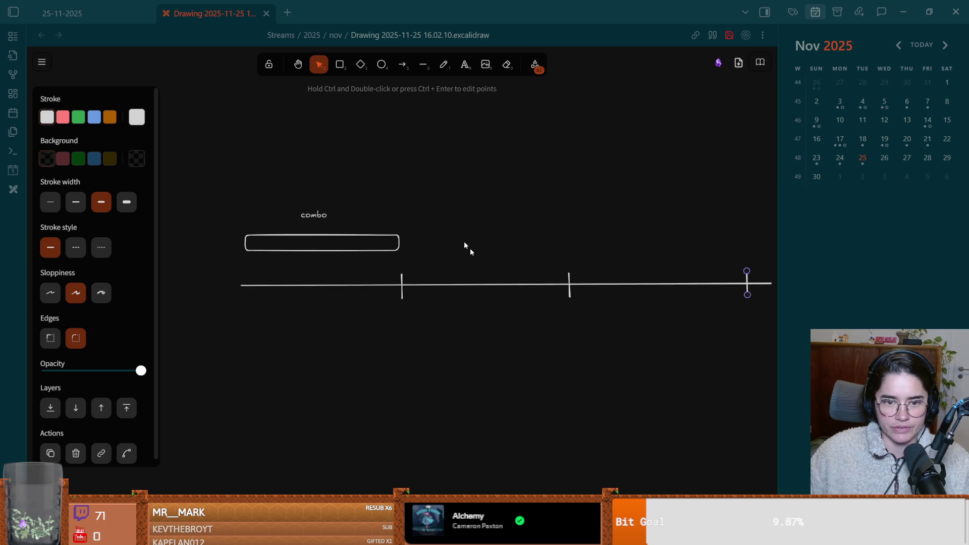
# Draw a second wide box right of the first and copy it further right
pyautogui.scroll(3, 483, 200)
pyautogui.keyDown('ctrl'); pyautogui.scroll(-1, 462, 191); pyautogui.keyUp('ctrl')
pyautogui.click(342, 69)
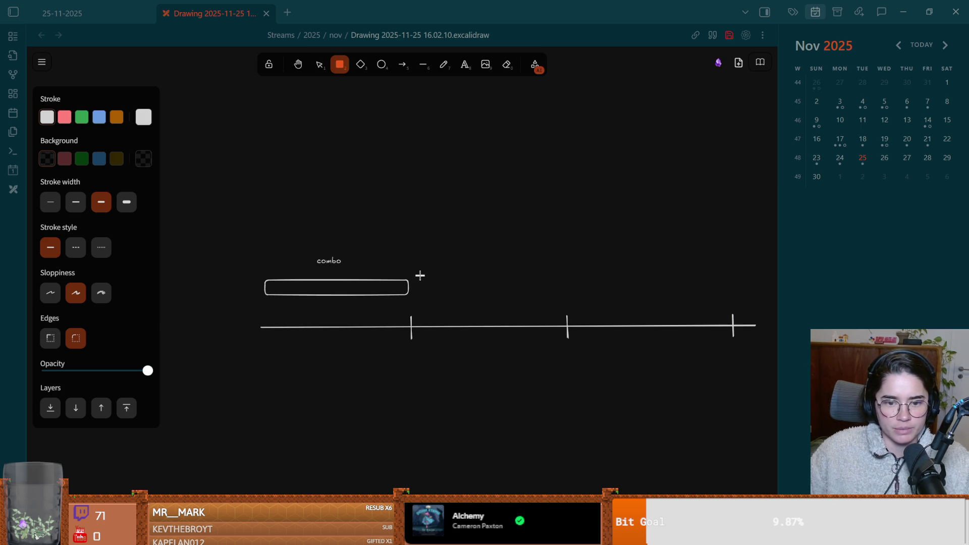
pyautogui.moveTo(417, 280)
pyautogui.mouseDown()
pyautogui.moveTo(554, 305)
pyautogui.moveTo(566, 295)
pyautogui.mouseUp()
pyautogui.moveTo(477, 288)
pyautogui.keyDown('alt'); pyautogui.mouseDown()
pyautogui.moveTo(545, 298)
pyautogui.moveTo(634, 283)
pyautogui.mouseUp(); pyautogui.keyUp('alt')
pyautogui.click(586, 306)
pyautogui.click(473, 288)
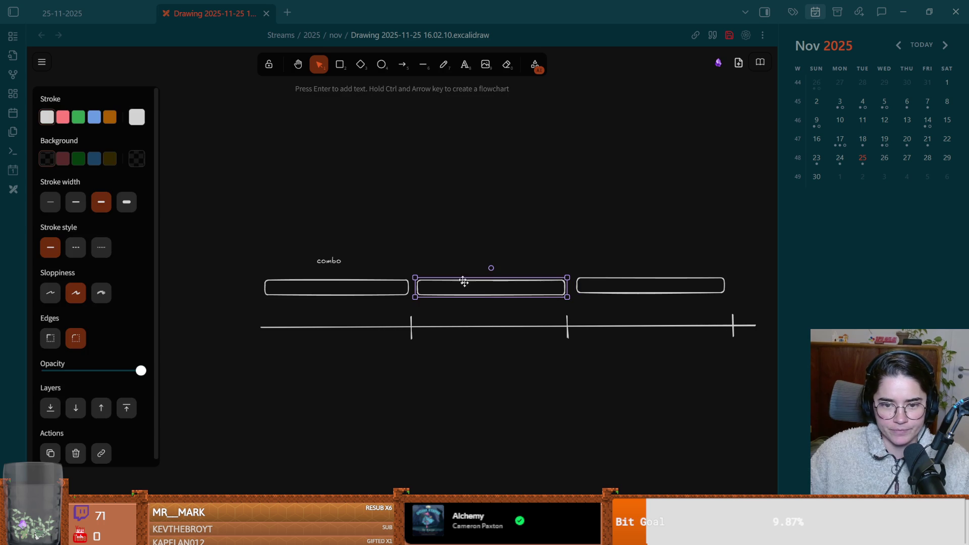
pyautogui.click(353, 249)
# Copy the combo label above the middle box and change it to 'combo 2'
pyautogui.click(331, 263)
pyautogui.keyDown('alt'); pyautogui.moveTo(331, 262); pyautogui.dragTo(497, 263); pyautogui.keyUp('alt')
pyautogui.doubleClick(496, 263)
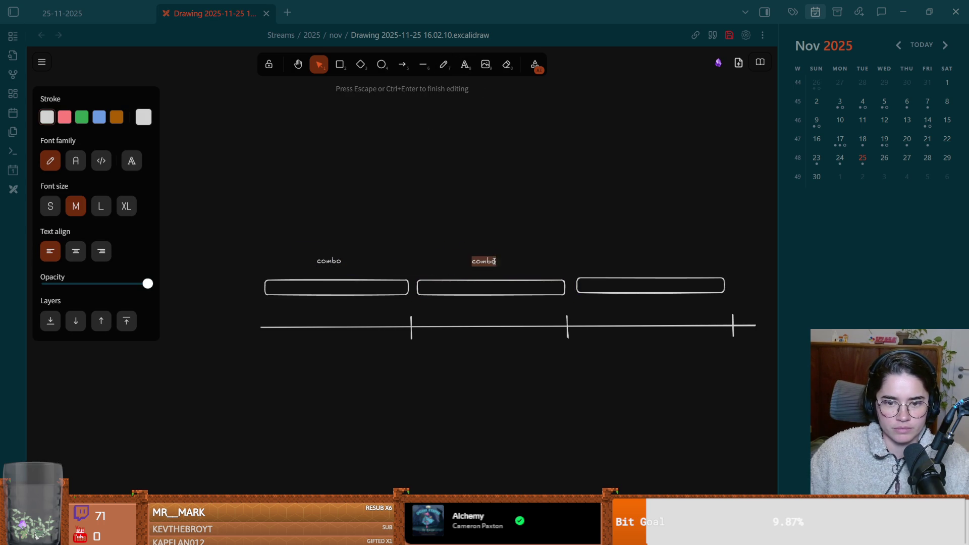
pyautogui.write('2')
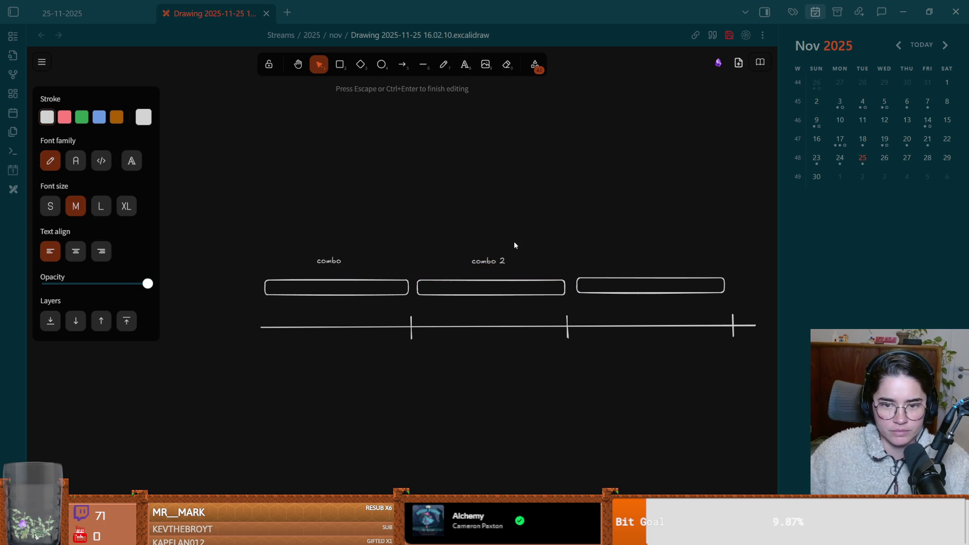
pyautogui.press('Escape')
# Copy the label above the right box and change it to 'combo 3'
pyautogui.moveTo(493, 265)
pyautogui.mouseDown()
pyautogui.moveTo(690, 254)
pyautogui.moveTo(659, 259)
pyautogui.mouseUp()
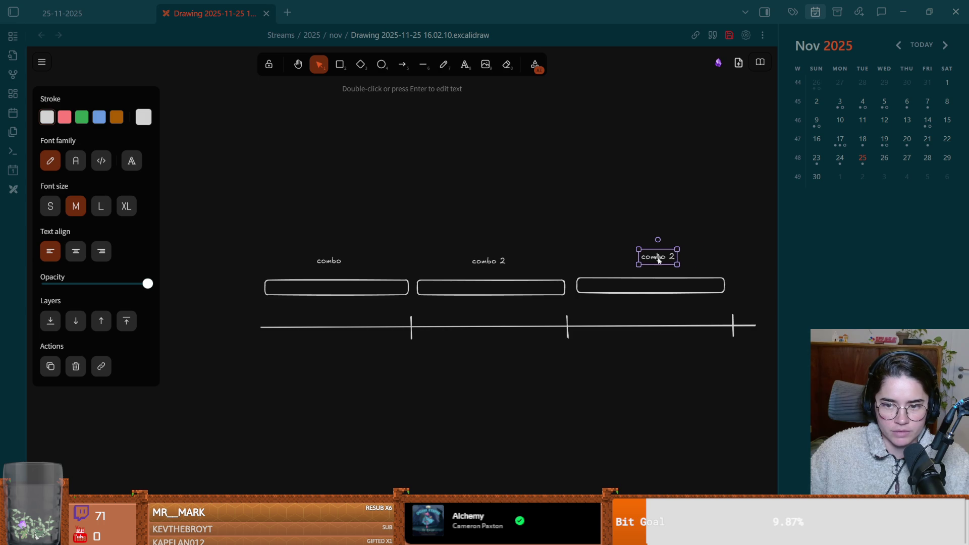
pyautogui.doubleClick(672, 256)
pyautogui.click(672, 257)
pyautogui.press('BackSpace')
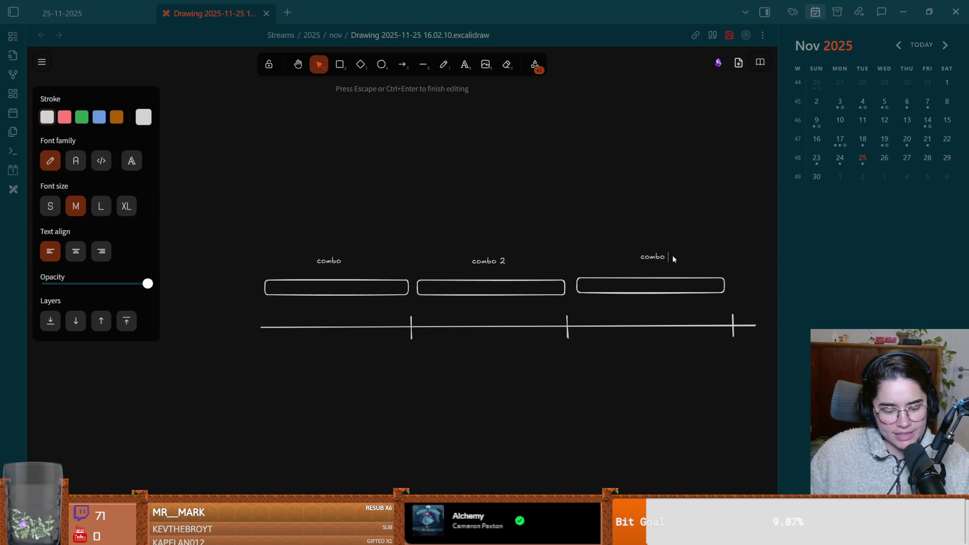
pyautogui.write('3')
pyautogui.press('Escape')
pyautogui.scroll(-1, 423, 176)
pyautogui.scroll(1, 380, 220)
pyautogui.scroll(1, 380, 219)
pyautogui.scroll(-1, 408, 236)
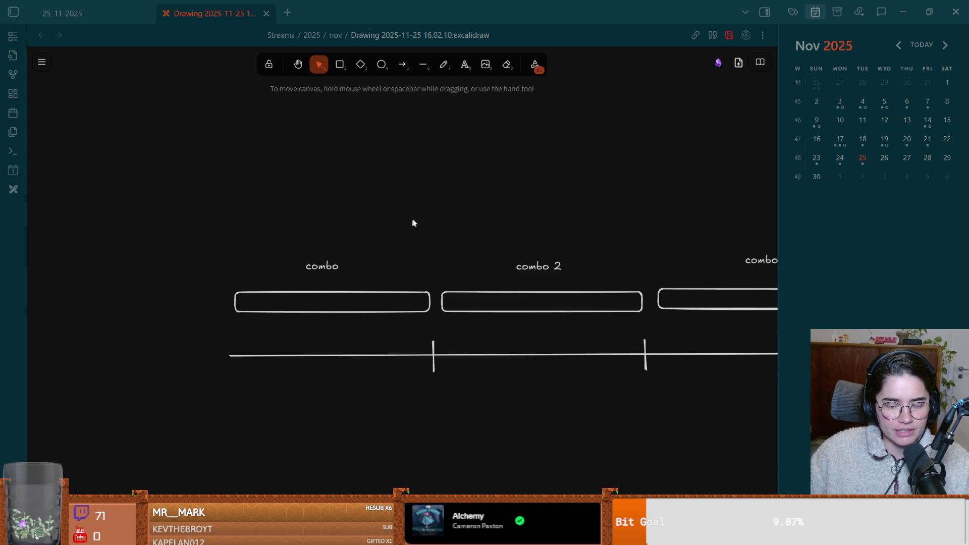
# Draw a small box near the combo label and narrow it from the left
pyautogui.click(340, 64)
pyautogui.moveTo(370, 266)
pyautogui.mouseDown()
pyautogui.moveTo(430, 279)
pyautogui.moveTo(405, 216)
pyautogui.moveTo(407, 251)
pyautogui.mouseUp()
pyautogui.scroll(-3, 423, 288)
pyautogui.scroll(2, 424, 288)
pyautogui.moveTo(318, 182); pyautogui.dragTo(369, 185)
pyautogui.press('Escape')
pyautogui.click(356, 187)
pyautogui.click(488, 198)
pyautogui.hscroll(2, 505, 329)
pyautogui.scroll(3, 472, 323)
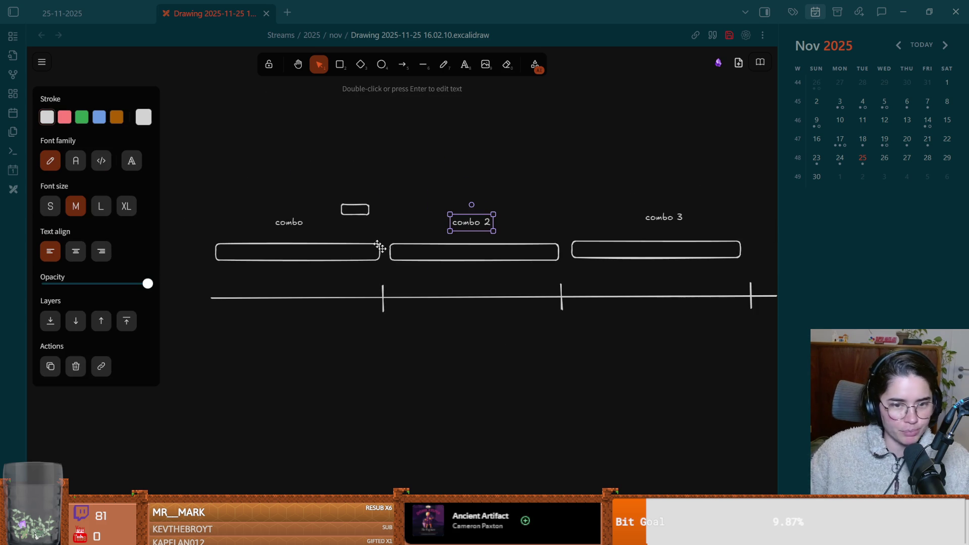
# Remove the small box and draw a new wide box above the combo label
pyautogui.hotkey('ctrl', 'z')
pyautogui.click(405, 291)
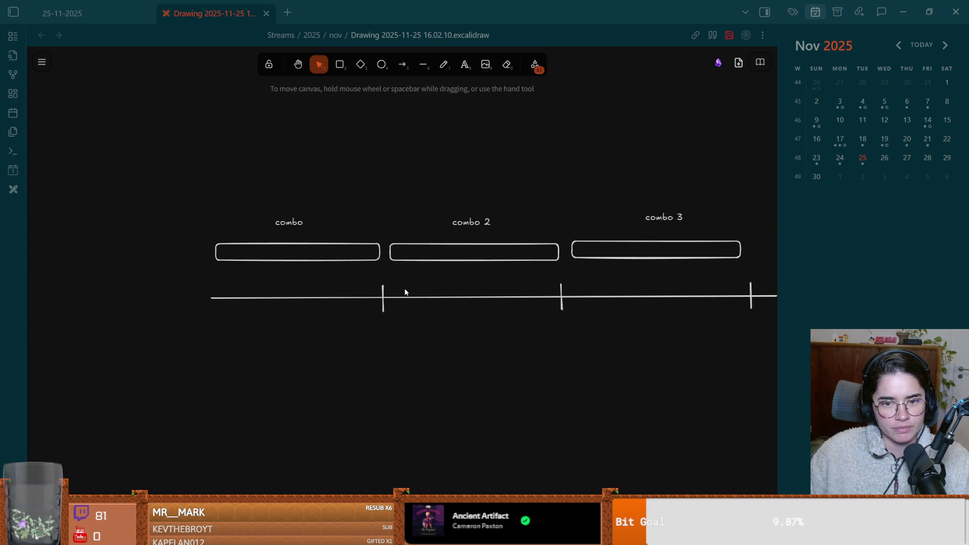
pyautogui.click(340, 64)
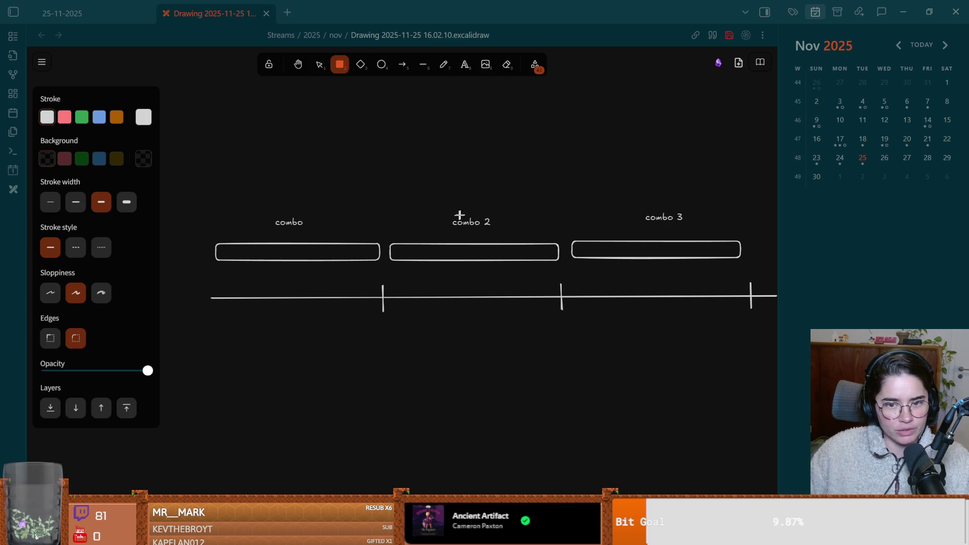
pyautogui.moveTo(217, 180)
pyautogui.mouseDown()
pyautogui.moveTo(381, 195)
pyautogui.moveTo(322, 192)
pyautogui.mouseUp()
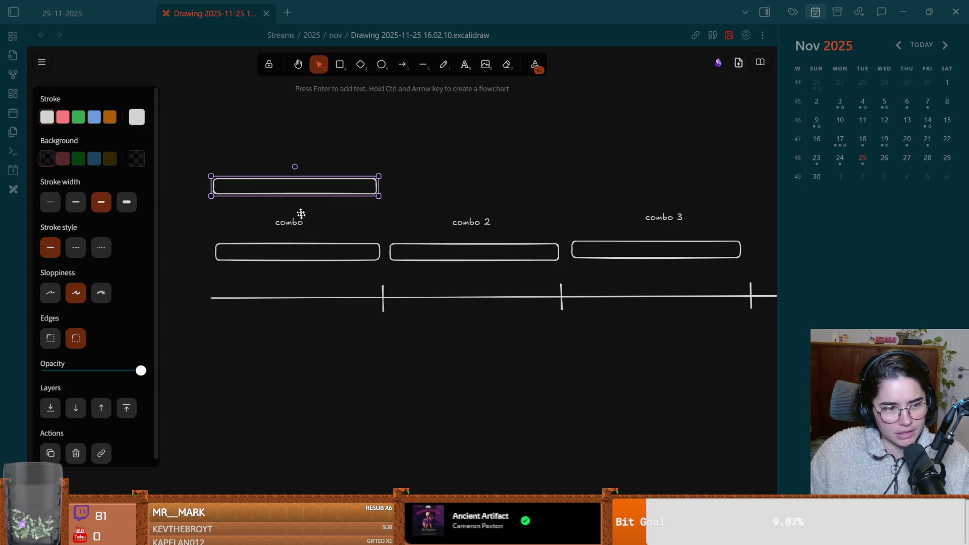
pyautogui.click(309, 199)
pyautogui.click(335, 196)
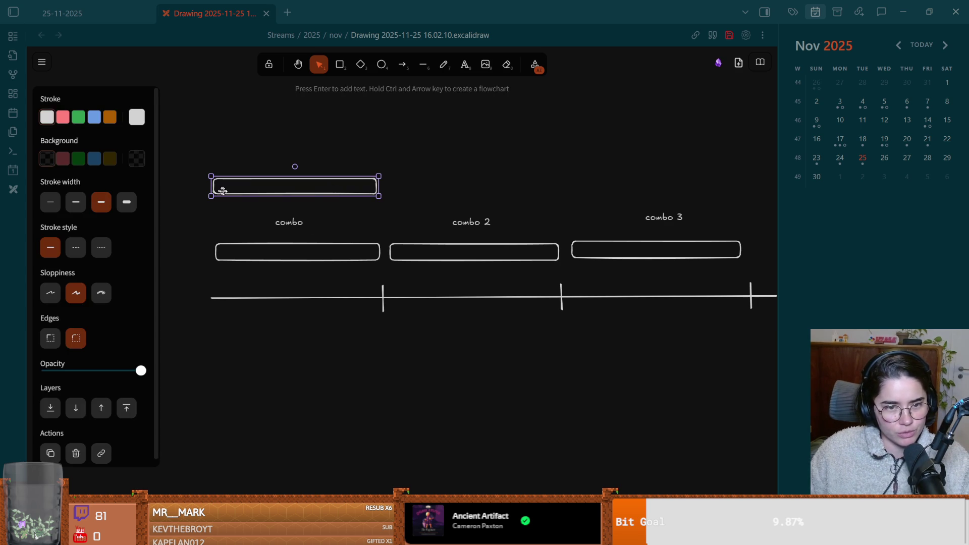
pyautogui.moveTo(211, 187)
pyautogui.mouseDown()
pyautogui.moveTo(372, 185)
pyautogui.moveTo(215, 188)
pyautogui.mouseUp()
# Duplicate the upper box and place the copy above the combo 2 label
pyautogui.hotkey('ctrl', 'd')
pyautogui.moveTo(332, 206); pyautogui.dragTo(459, 184)
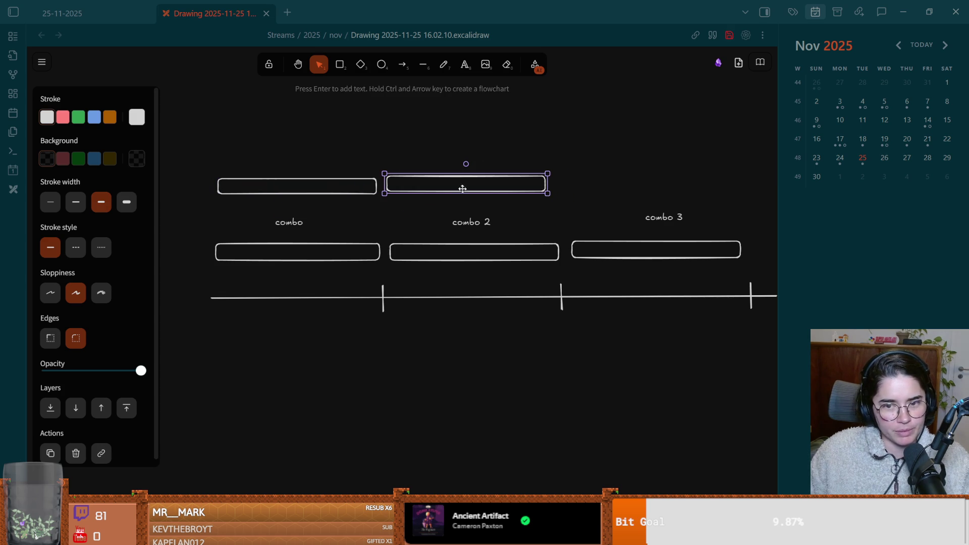
pyautogui.click(509, 352)
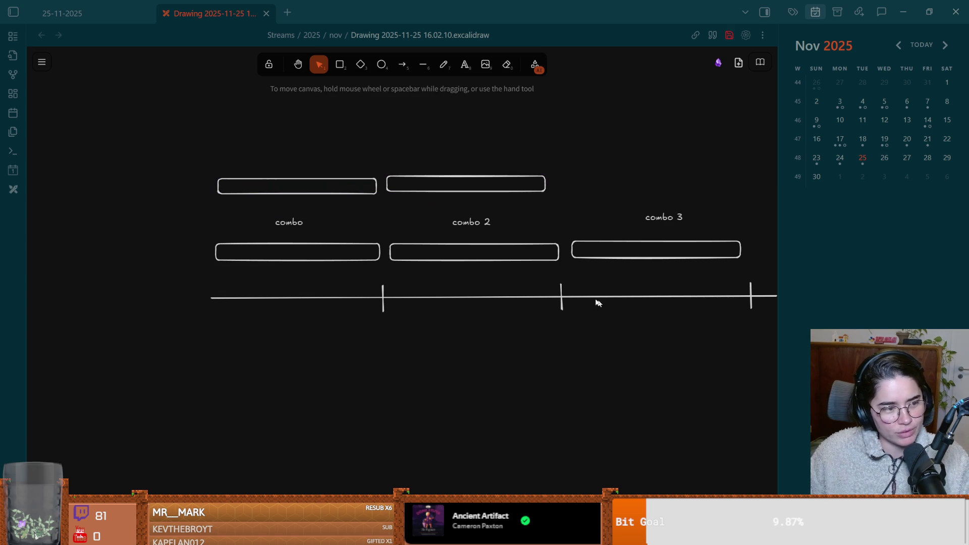
pyautogui.hotkey('alt', 'Tab')
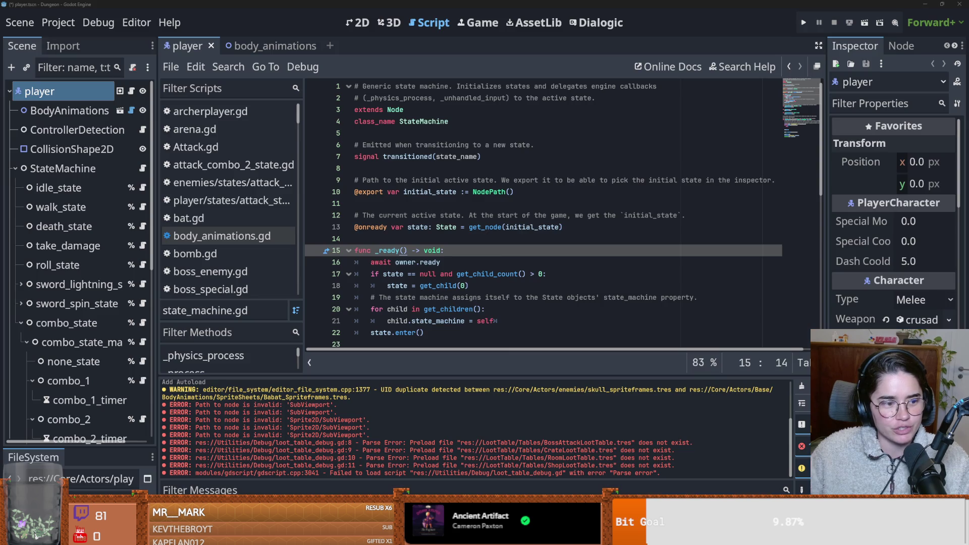
# Save the player scene and its state machine script
pyautogui.click(699, 227)
pyautogui.hotkey('ctrl', 's')
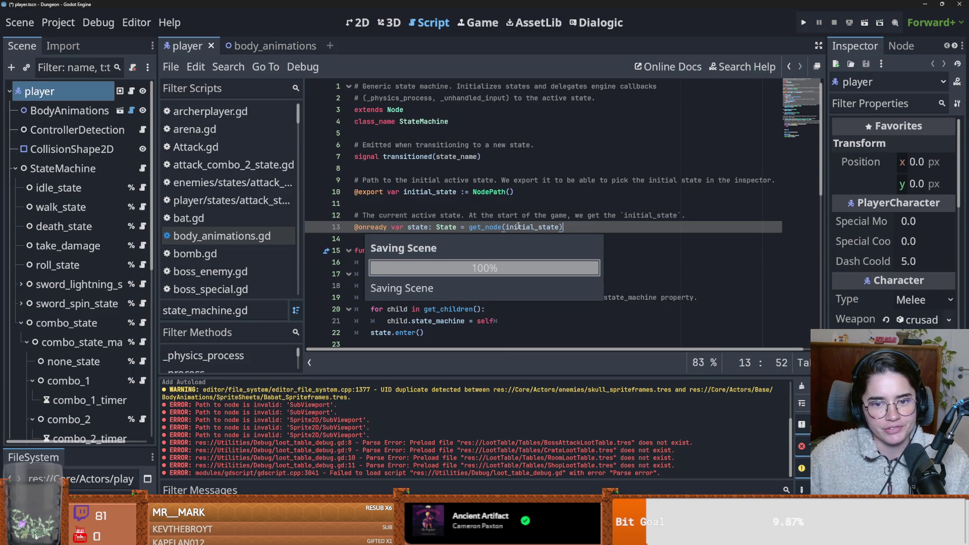
pyautogui.moveTo(449, 215); pyautogui.dragTo(450, 215)
pyautogui.scroll(-2, 450, 216)
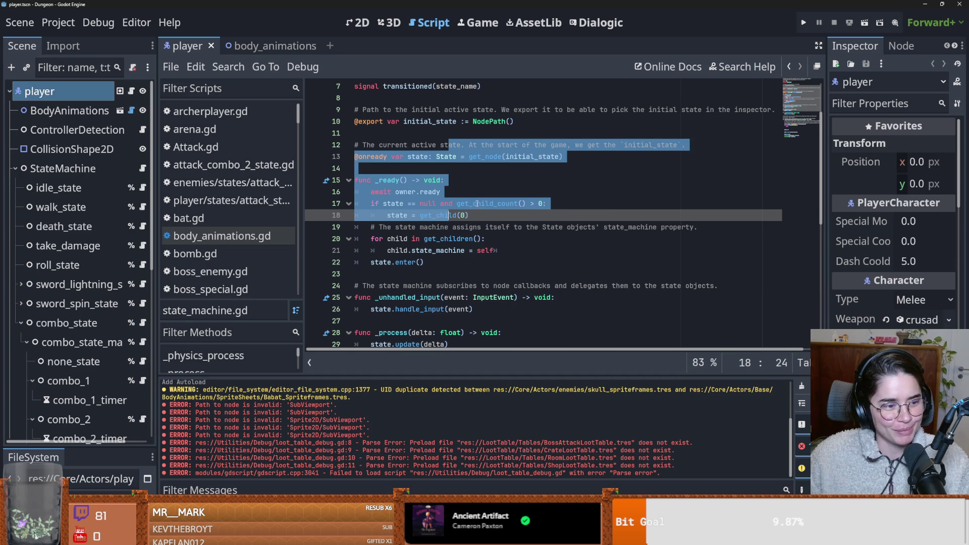
pyautogui.press('Up')
pyautogui.press('Up')
pyautogui.press('Up')
pyautogui.hotkey('ctrl', 's')
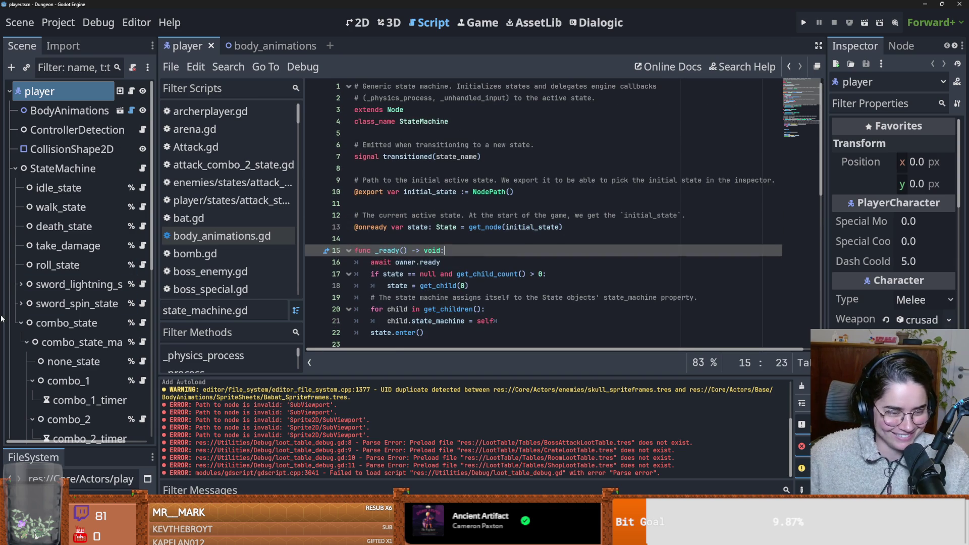
# Open the combo_1 node's script and review its time_left_to_combo lines
pyautogui.click(142, 381)
pyautogui.scroll(-3, 523, 295)
pyautogui.click(522, 287)
pyautogui.doubleClick(451, 252)
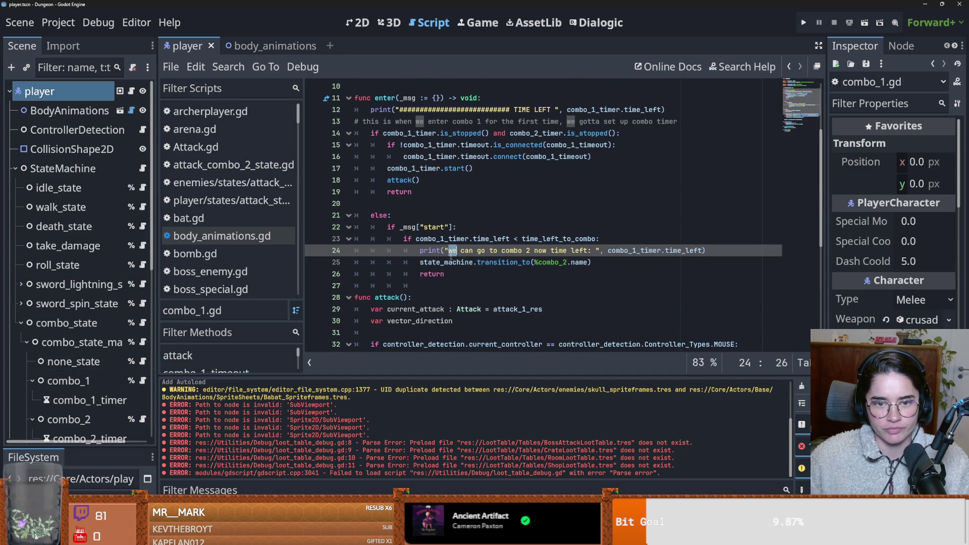
pyautogui.scroll(3, 448, 256)
pyautogui.tripleClick(410, 182)
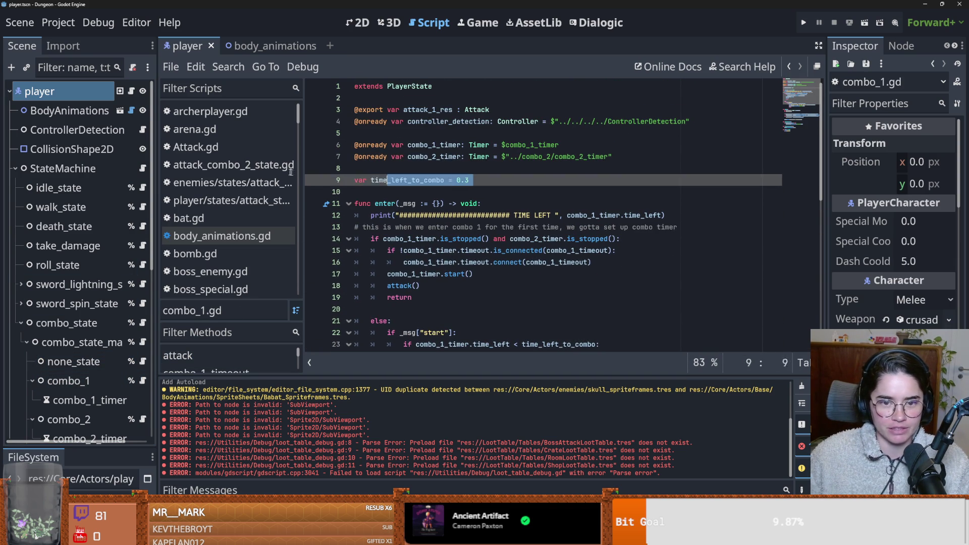
pyautogui.scroll(-2, 454, 257)
pyautogui.scroll(-1, 454, 257)
pyautogui.click(431, 273)
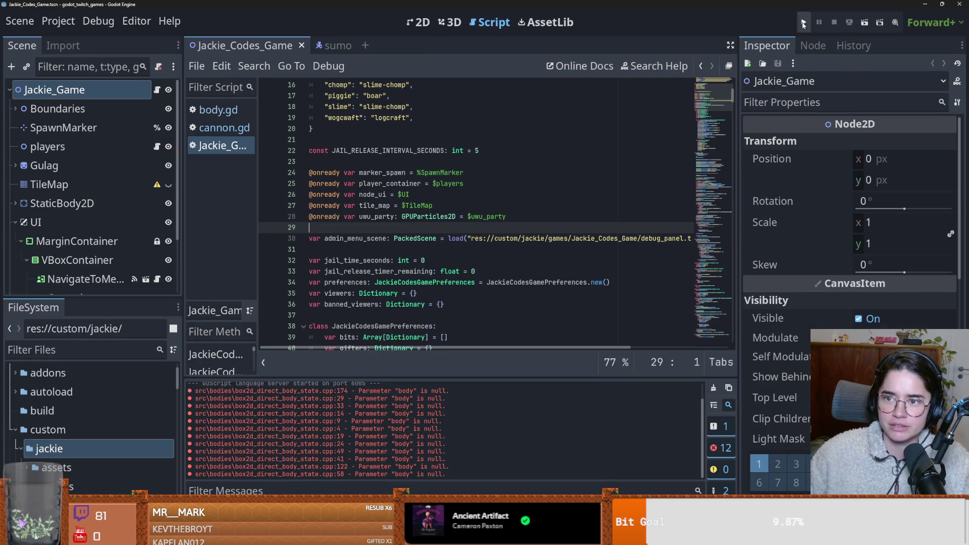
# Run the Twitch games project to bring up its four-game launcher
pyautogui.click(803, 23)
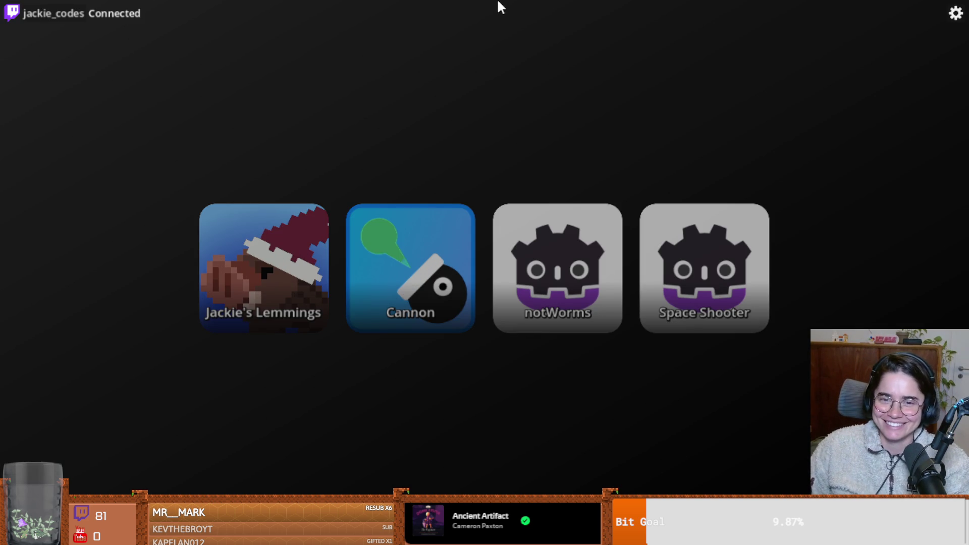
# Start the lemmings game, then close it and save the scene
pyautogui.click(293, 311)
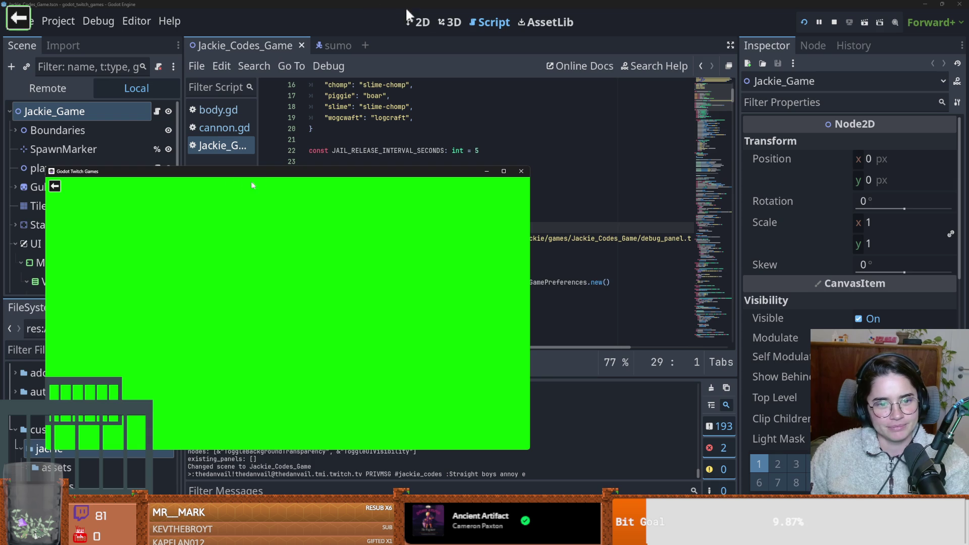
pyautogui.click(521, 171)
pyautogui.scroll(3, 387, 226)
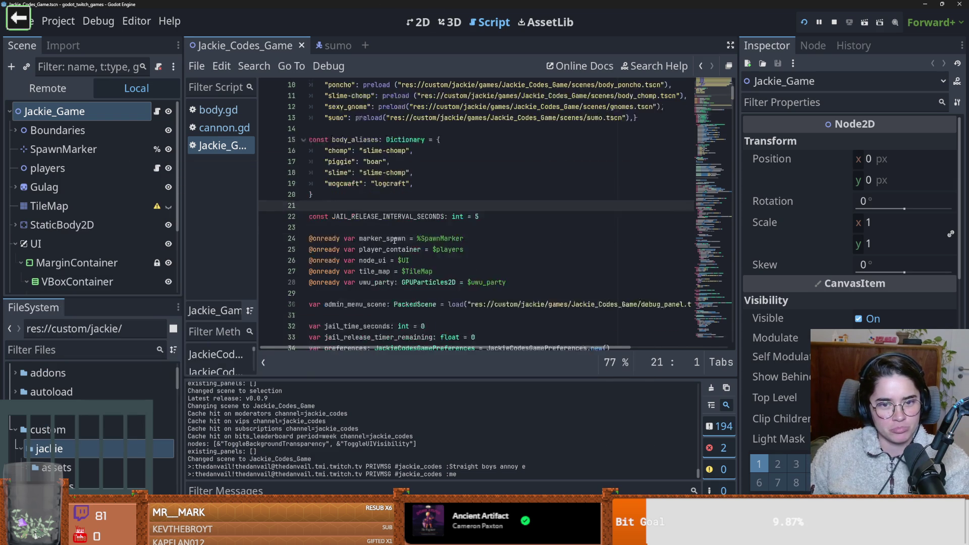
pyautogui.hotkey('ctrl', 's')
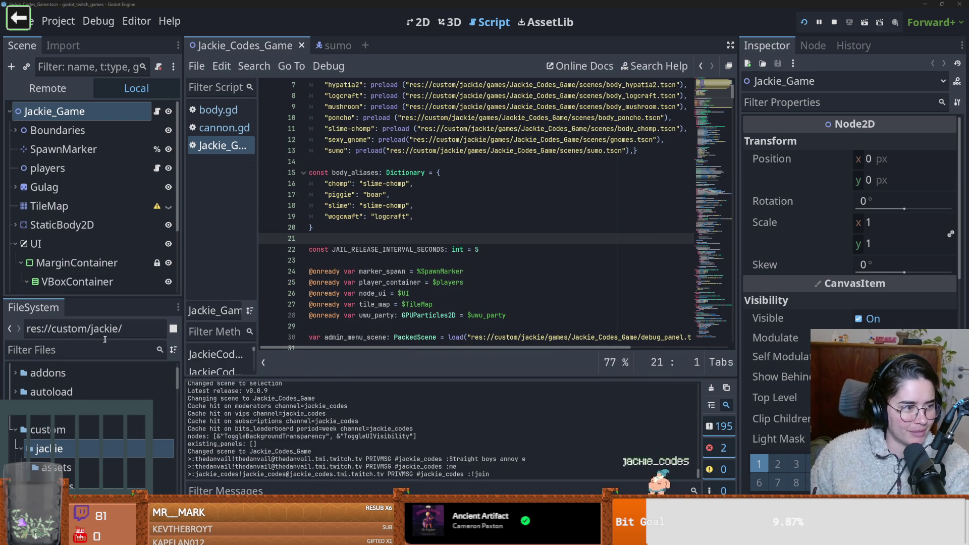
# Scroll the script back to the top and inspect combo_1_timer on line 15
pyautogui.press('Down')
pyautogui.press('Down')
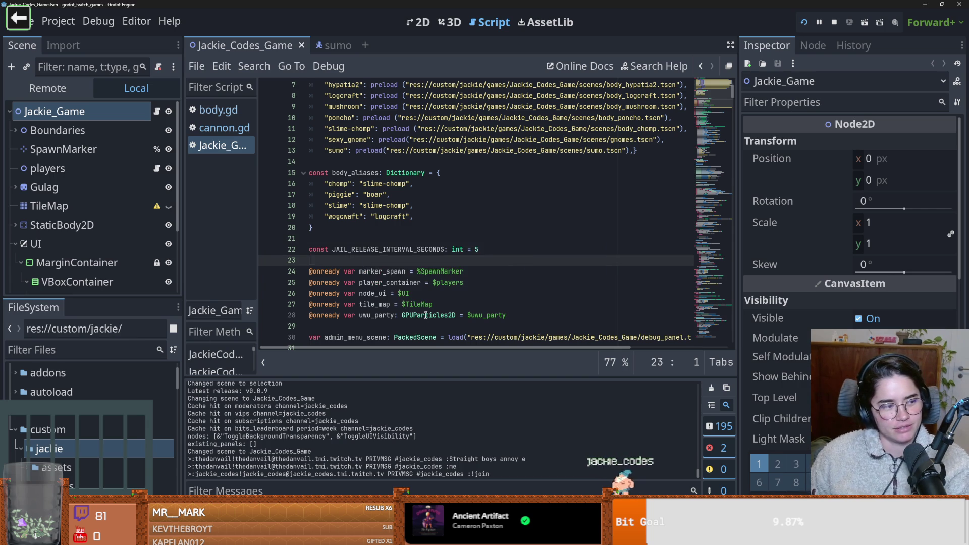
pyautogui.scroll(2, 443, 330)
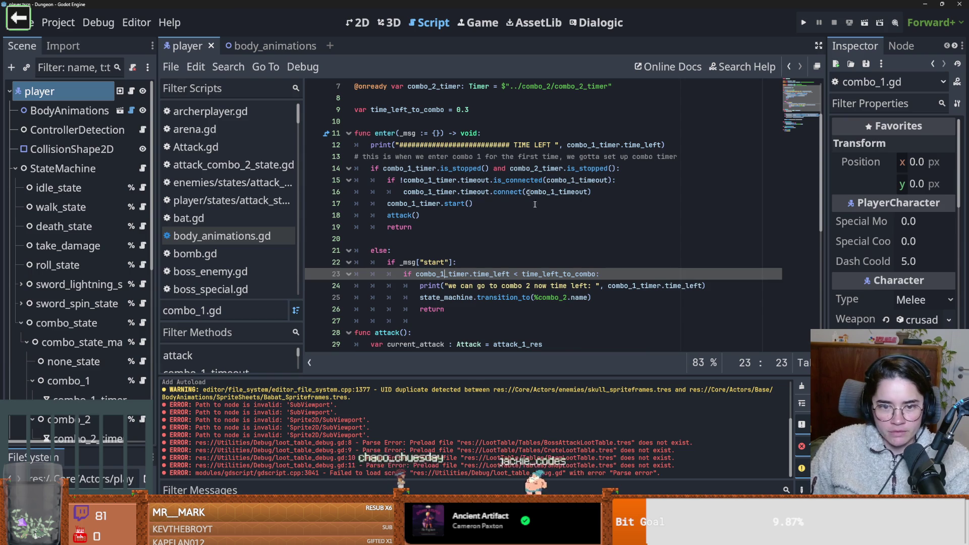
pyautogui.scroll(2, 451, 255)
pyautogui.click(451, 251)
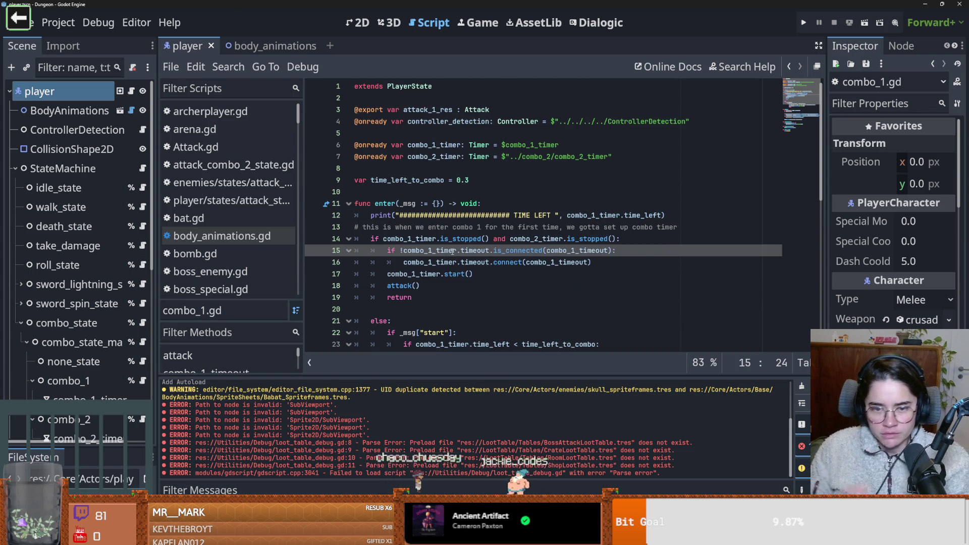
# Check combo_1_timer, widen the Scene dock, and select the combo_state_machine node
pyautogui.moveTo(453, 251)
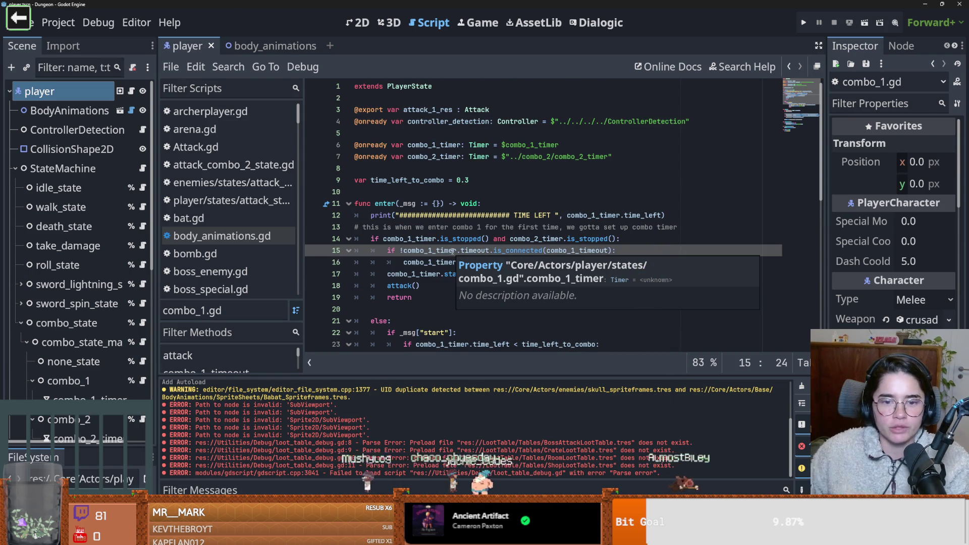
pyautogui.click(432, 251)
pyautogui.scroll(-1, 410, 251)
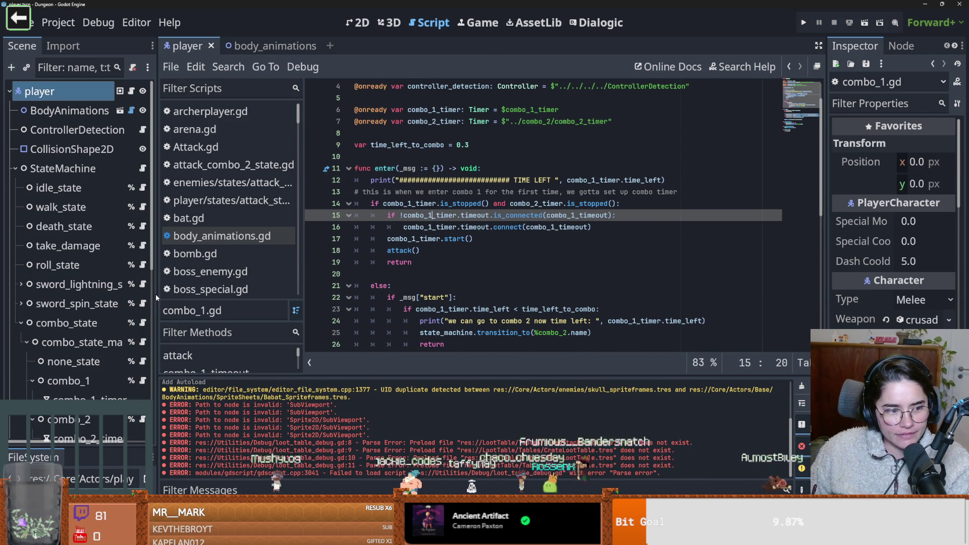
pyautogui.moveTo(157, 301); pyautogui.dragTo(205, 303)
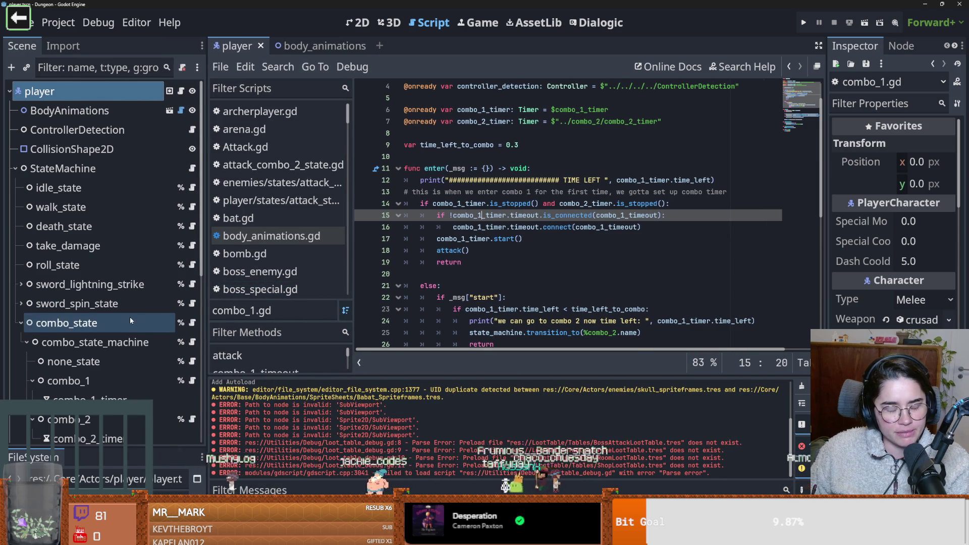
pyautogui.scroll(-2, 130, 320)
pyautogui.click(156, 297)
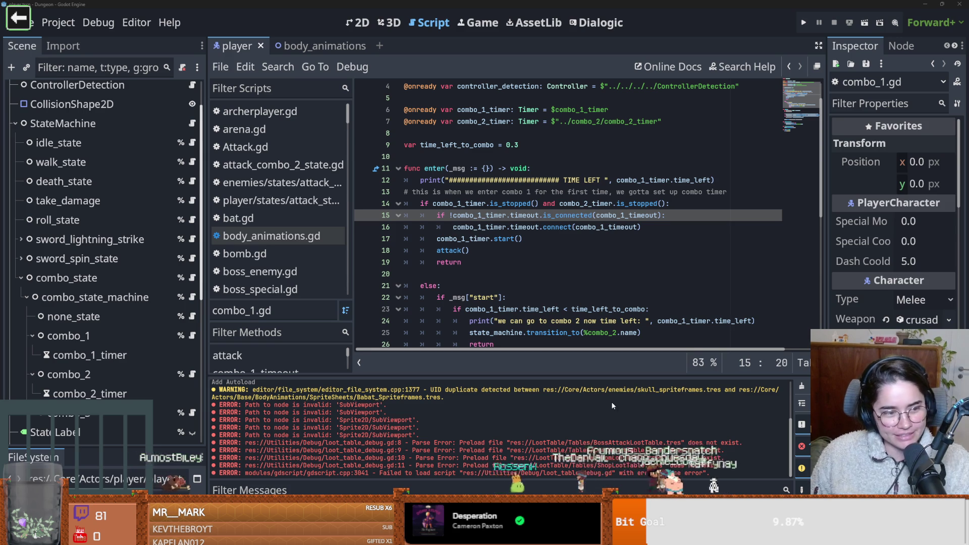
# Save combo_1.gd and switch over to Discord
pyautogui.click(507, 286)
pyautogui.hotkey('ctrl', 's')
pyautogui.scroll(1, 507, 288)
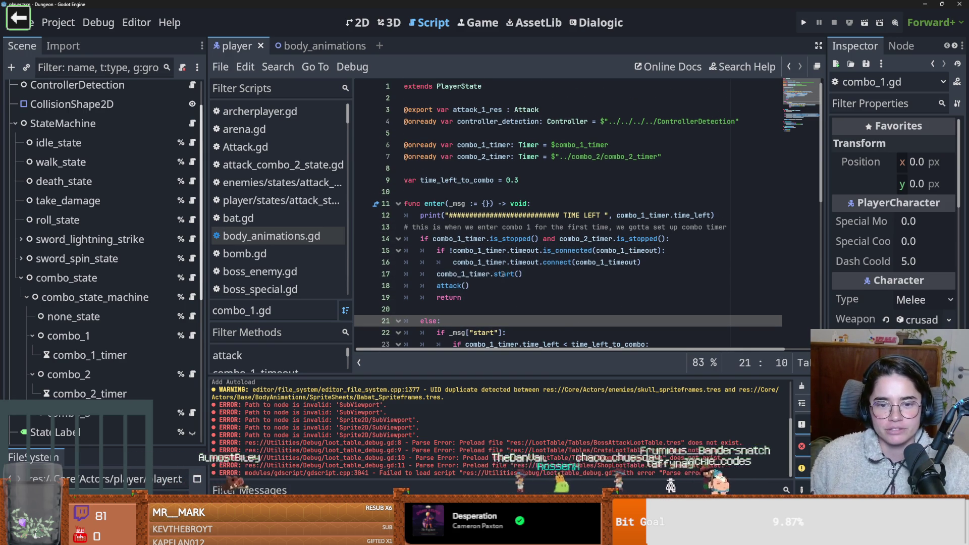
pyautogui.scroll(-1, 503, 274)
pyautogui.click(520, 216)
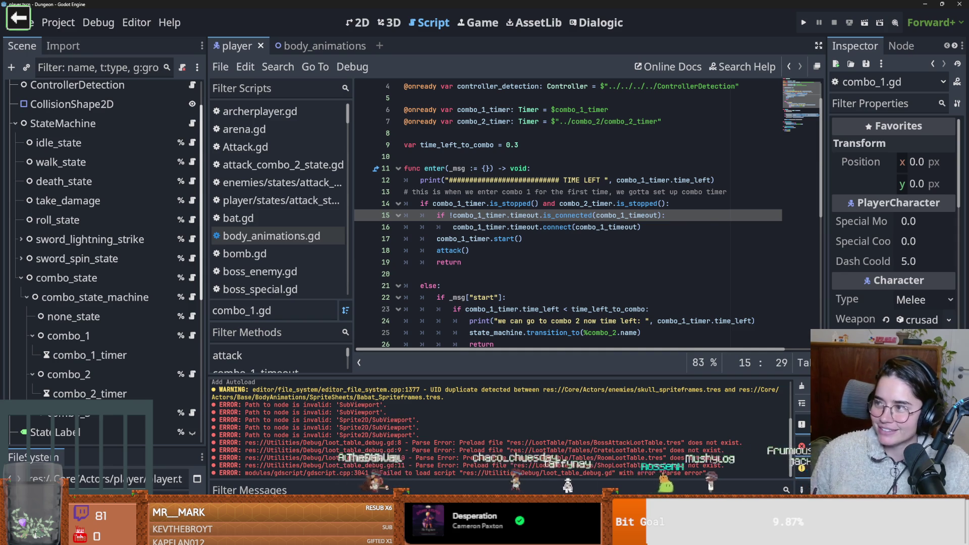
pyautogui.hotkey('alt', 'Tab')
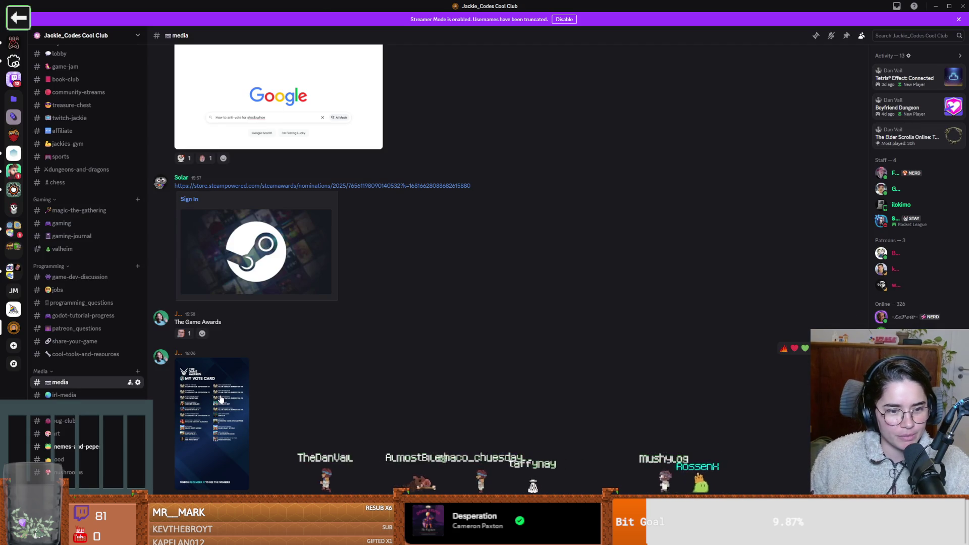
# View the latest vote card image in #media at full size and zoomed
pyautogui.click(221, 400)
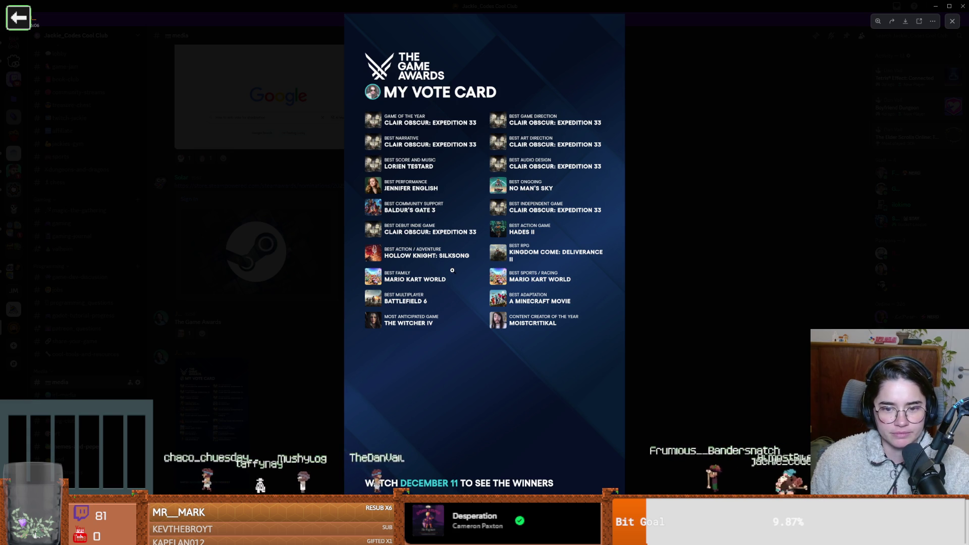
pyautogui.click(530, 237)
pyautogui.click(534, 234)
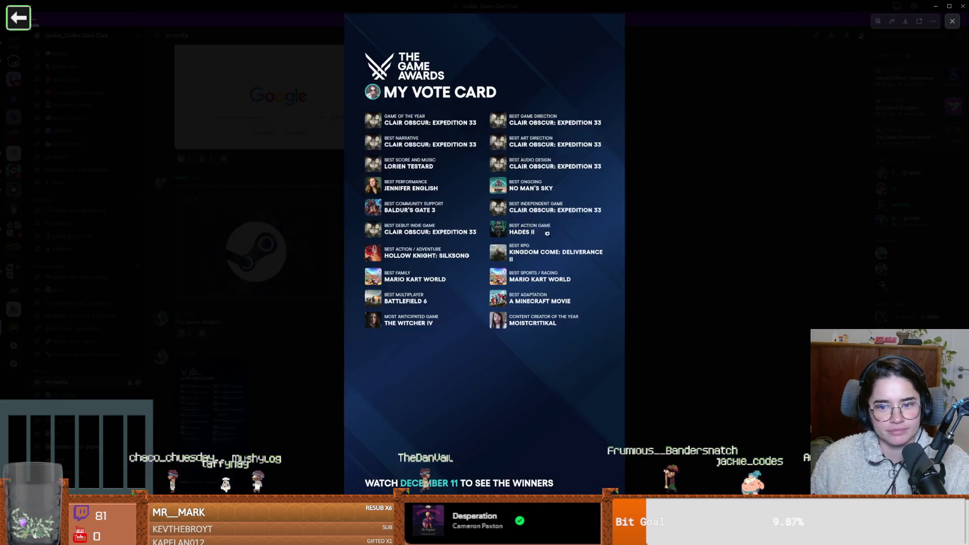
pyautogui.click(734, 249)
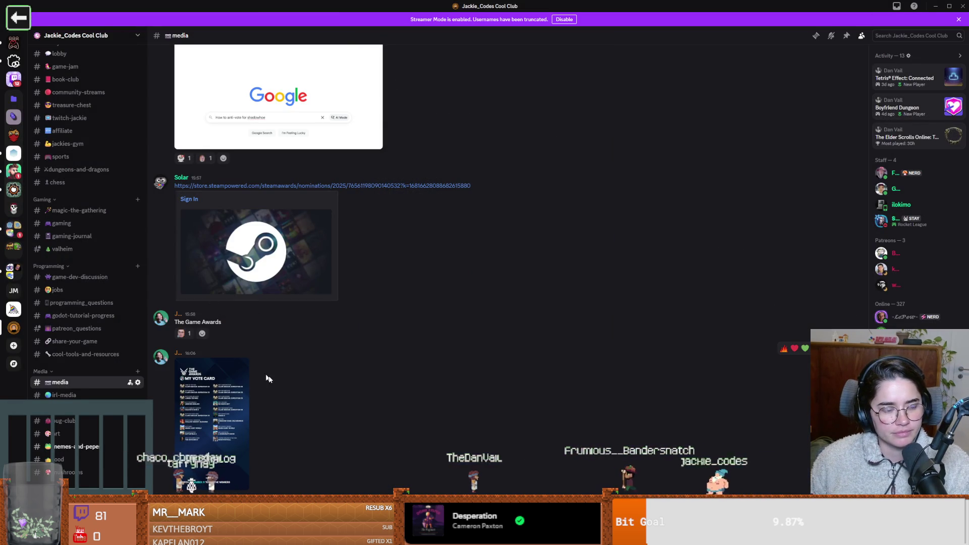
# View the older vote card image full size, then close it
pyautogui.scroll(10, 417, 387)
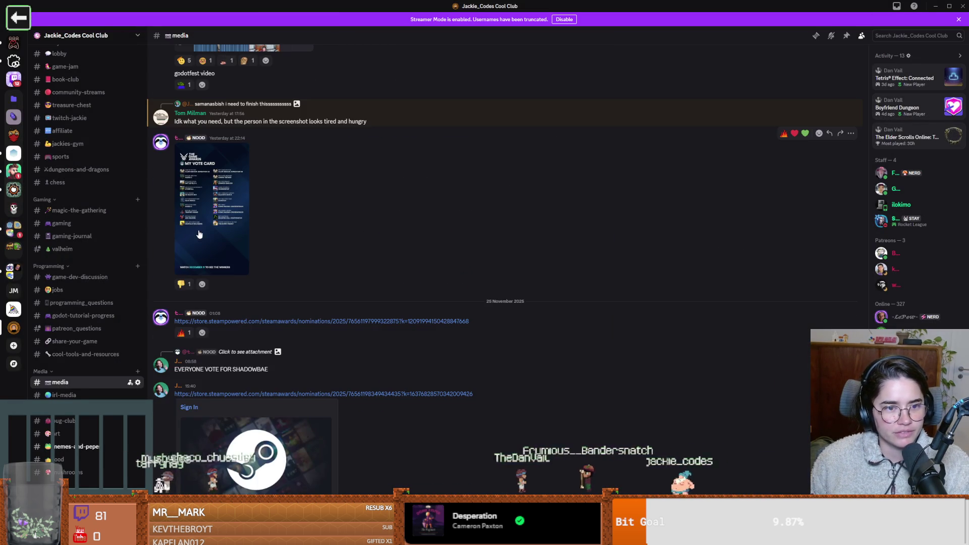
pyautogui.click(226, 198)
pyautogui.click(682, 244)
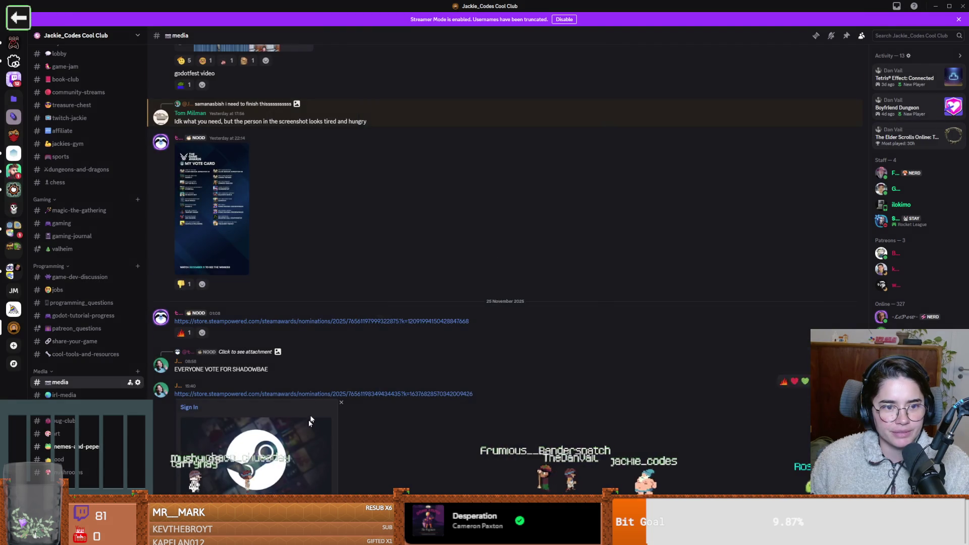
pyautogui.scroll(-5, 308, 431)
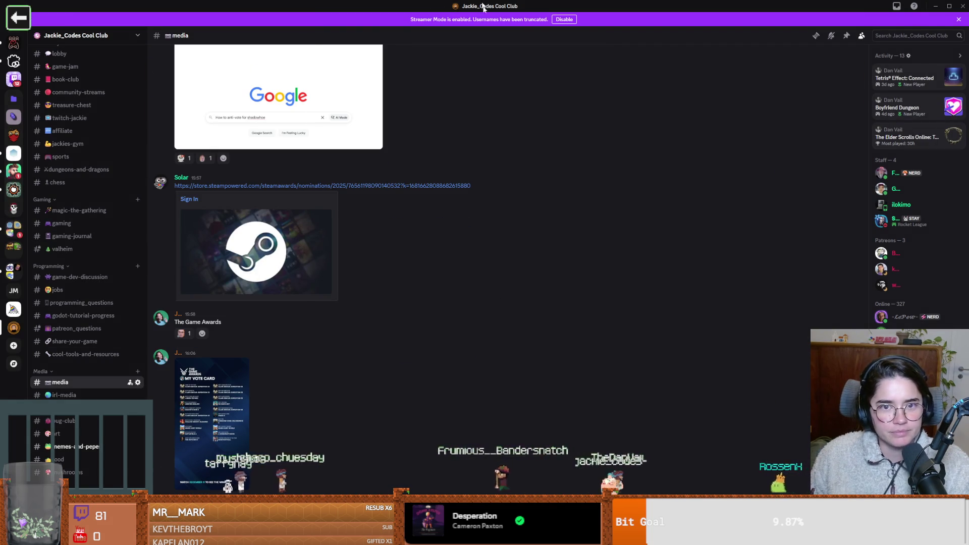
# Browse the #media channel a bit more and return to the Godot script editor
pyautogui.hotkey('alt', 'Tab')
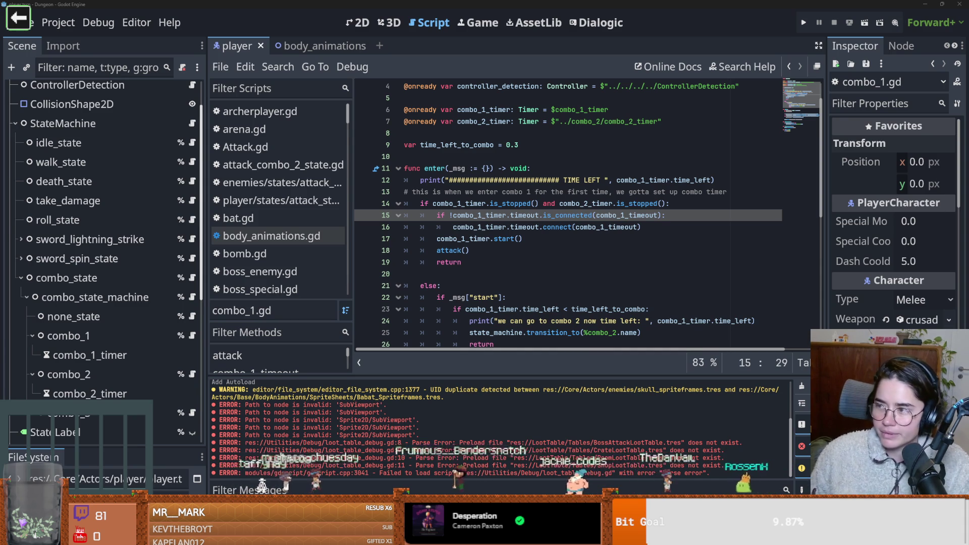
pyautogui.hotkey('alt', 'Tab')
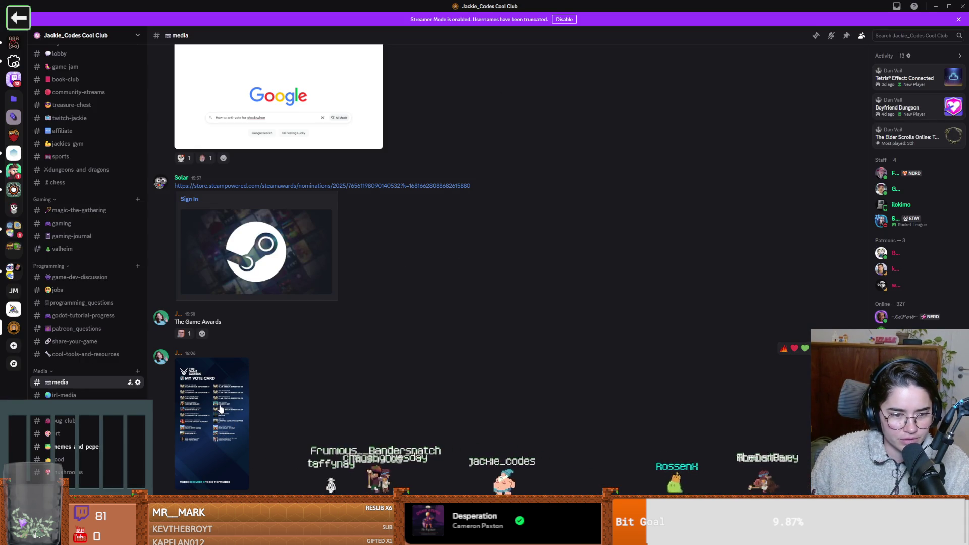
pyautogui.scroll(10, 232, 399)
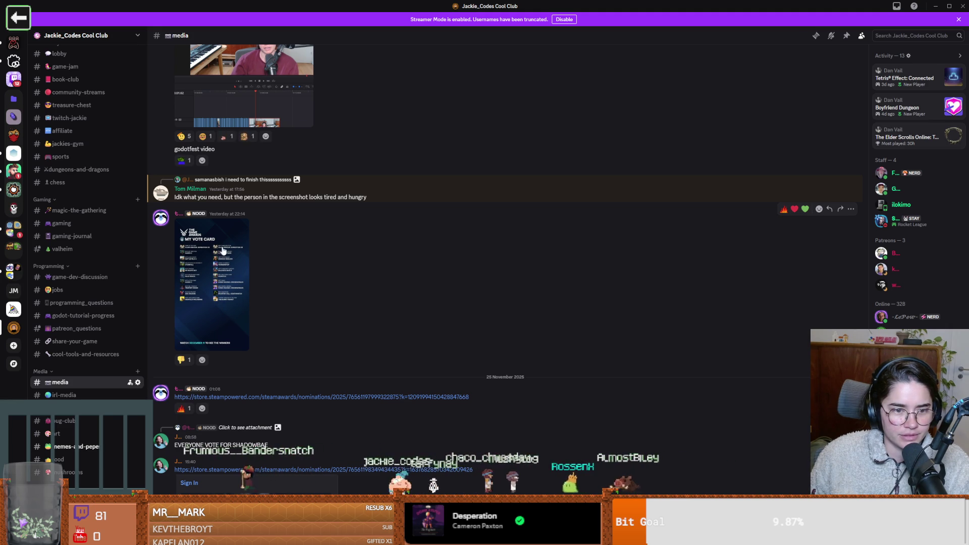
pyautogui.scroll(-10, 233, 343)
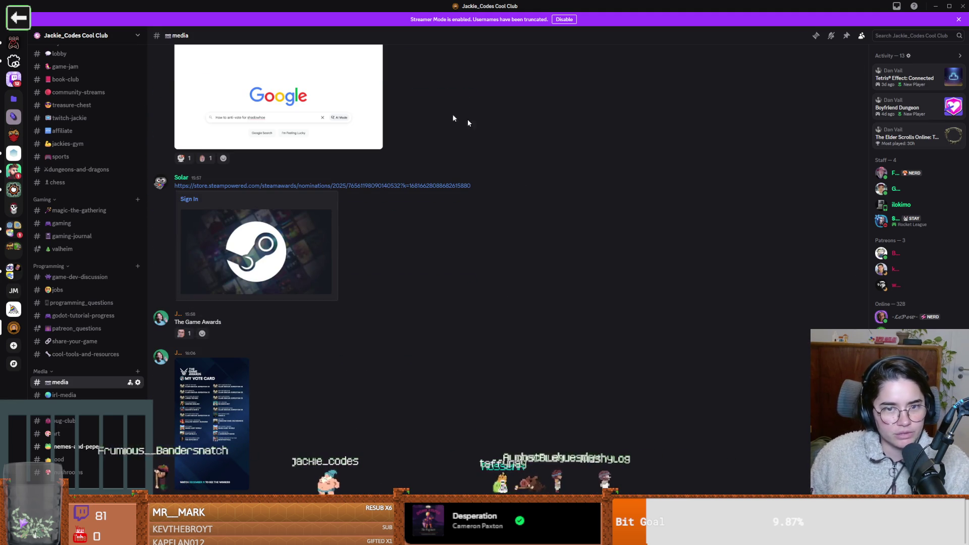
pyautogui.hotkey('alt', 'Tab')
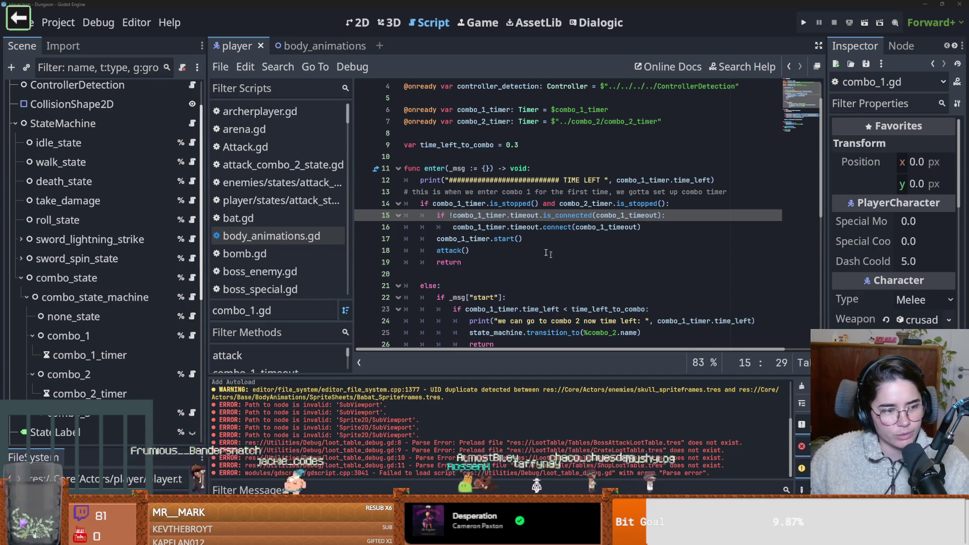
# Check the timeout signal on line 16 and save combo_1.gd
pyautogui.click(511, 227)
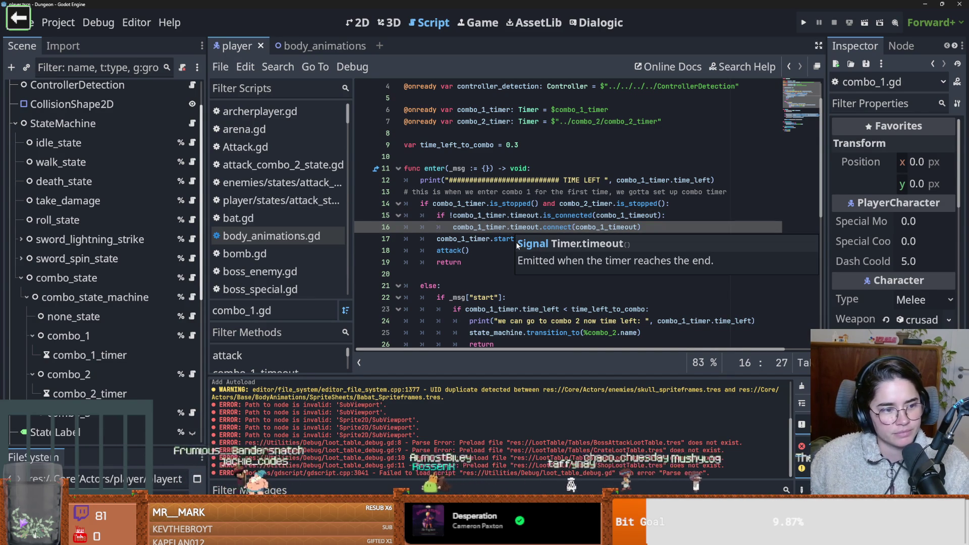
pyautogui.click(525, 228)
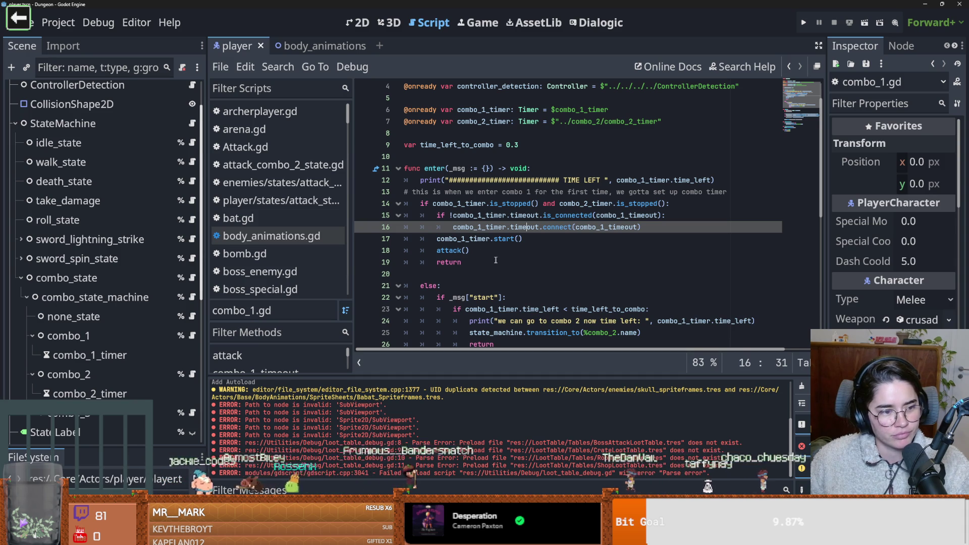
pyautogui.click(489, 278)
pyautogui.hotkey('ctrl', 's')
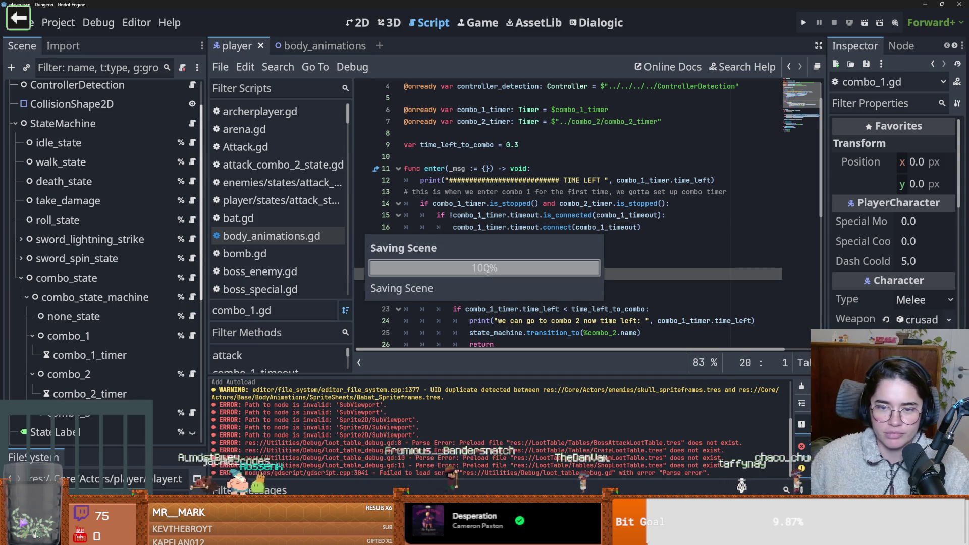
# Review the timer-stopped checks and timeout connection code in enter()
pyautogui.moveTo(405, 192); pyautogui.dragTo(462, 216)
pyautogui.click(613, 242)
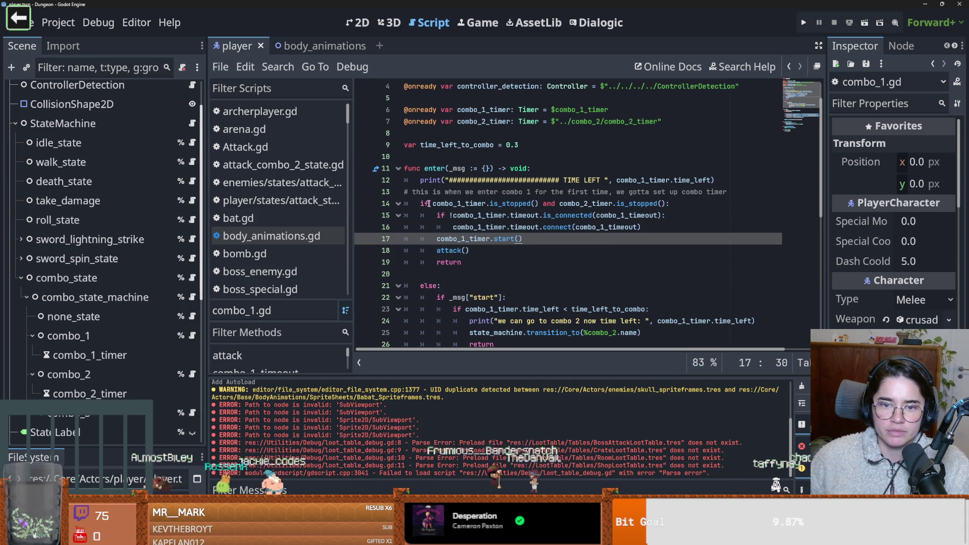
pyautogui.moveTo(505, 192); pyautogui.dragTo(647, 192)
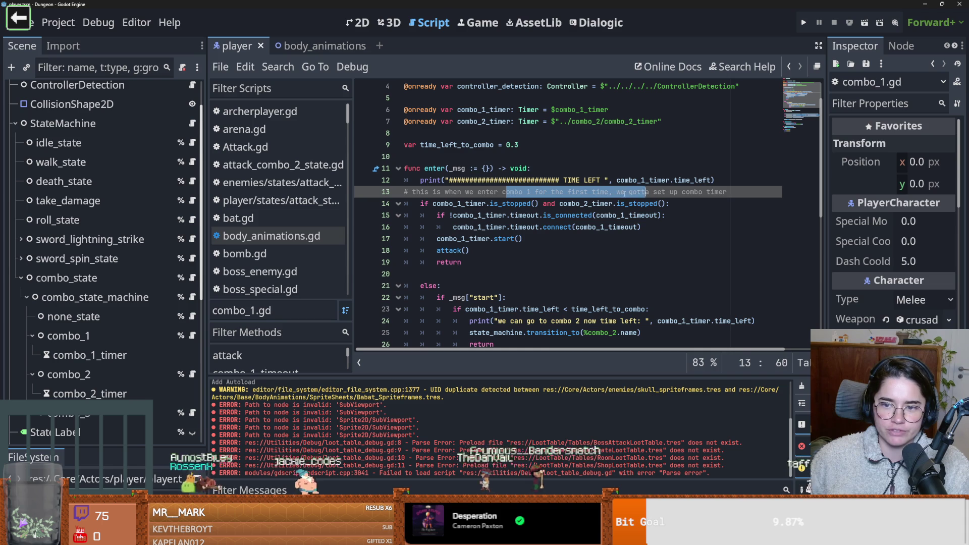
pyautogui.click(515, 216)
pyautogui.moveTo(432, 203)
pyautogui.mouseDown()
pyautogui.moveTo(619, 204)
pyautogui.moveTo(433, 203)
pyautogui.moveTo(535, 203)
pyautogui.mouseUp()
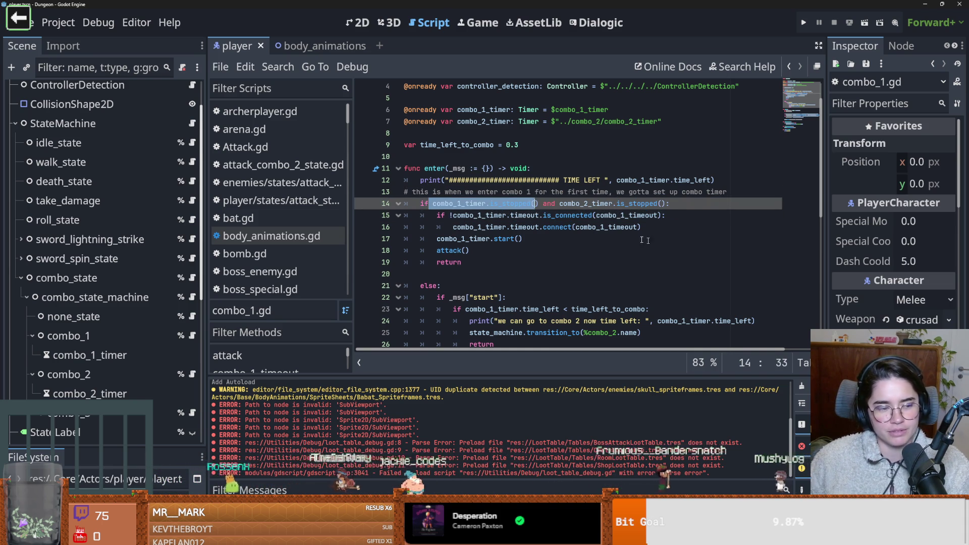
pyautogui.moveTo(559, 203); pyautogui.dragTo(753, 204)
pyautogui.hotkey('shift', 'Left')
pyautogui.hotkey('shift', 'Left')
pyautogui.hotkey('shift', 'Left')
pyautogui.click(666, 209)
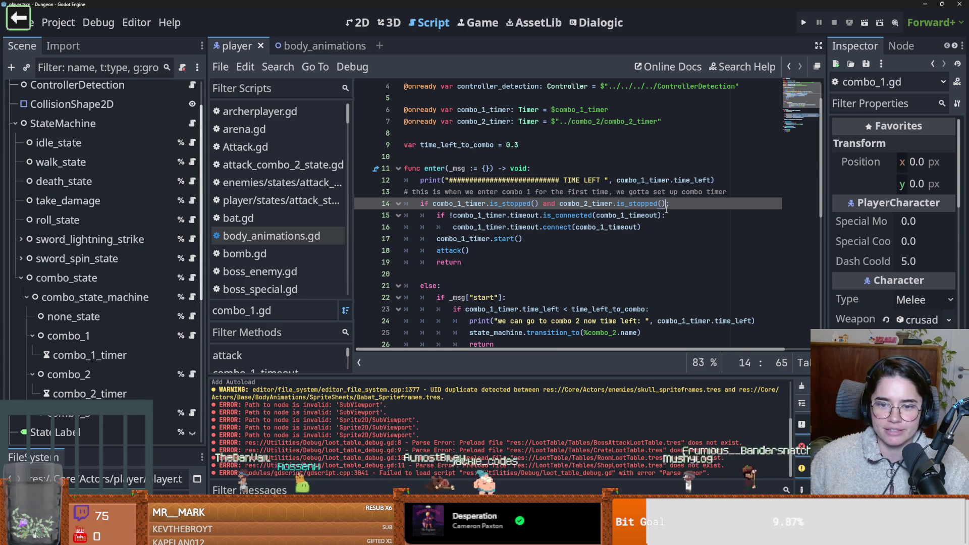
pyautogui.moveTo(422, 204); pyautogui.dragTo(644, 202)
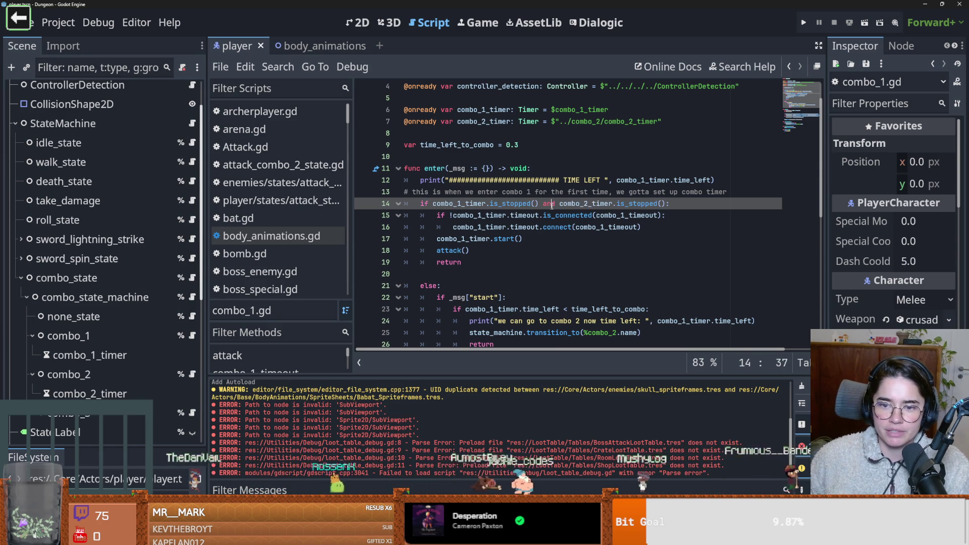
pyautogui.moveTo(422, 215); pyautogui.dragTo(552, 216)
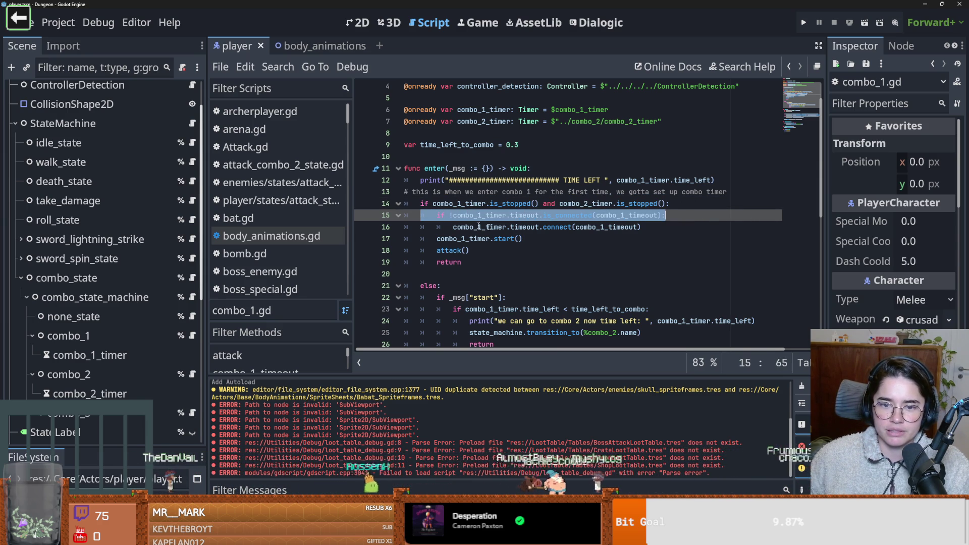
pyautogui.moveTo(465, 227); pyautogui.dragTo(719, 229)
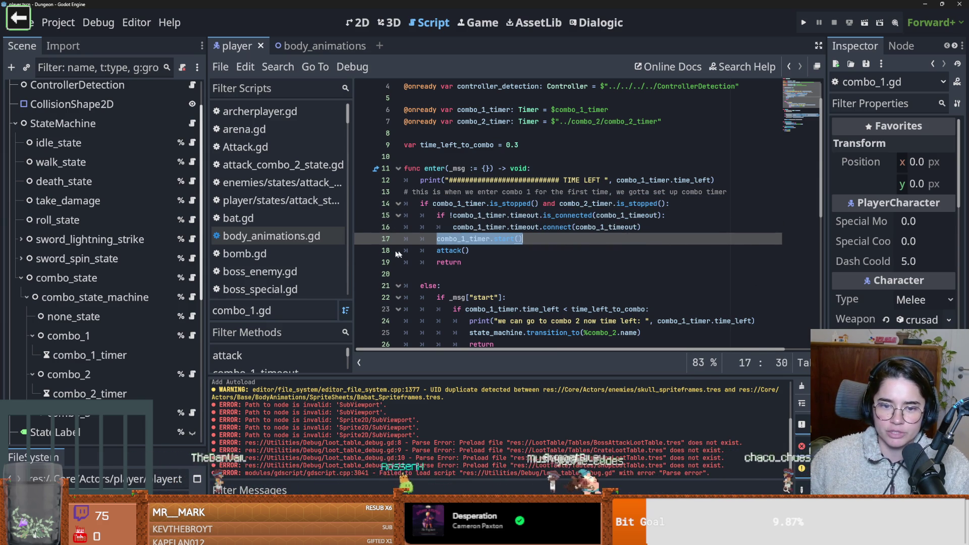
pyautogui.hotkey('shift', 'Down')
pyautogui.scroll(-2, 512, 232)
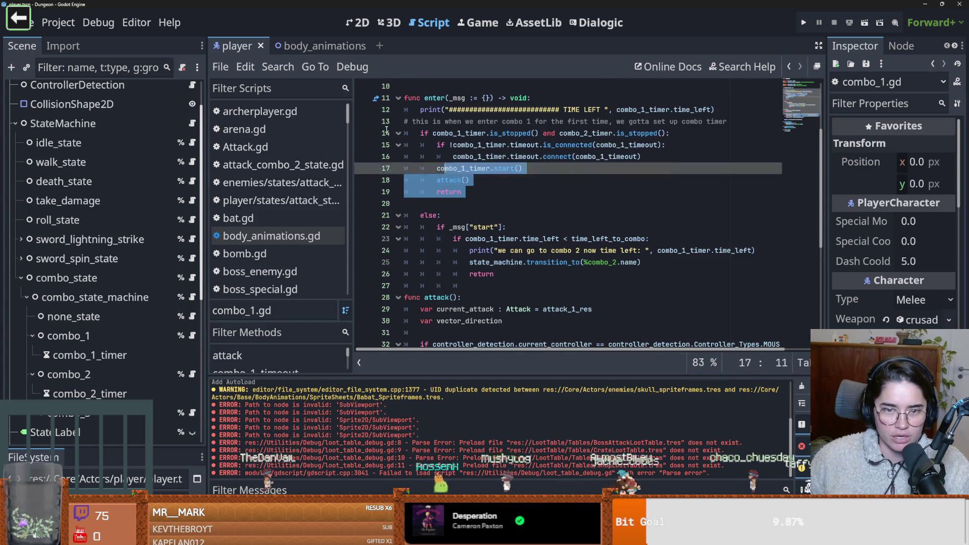
# Replace time_left_to_combo in line 23's condition with 0.0
pyautogui.doubleClick(429, 215)
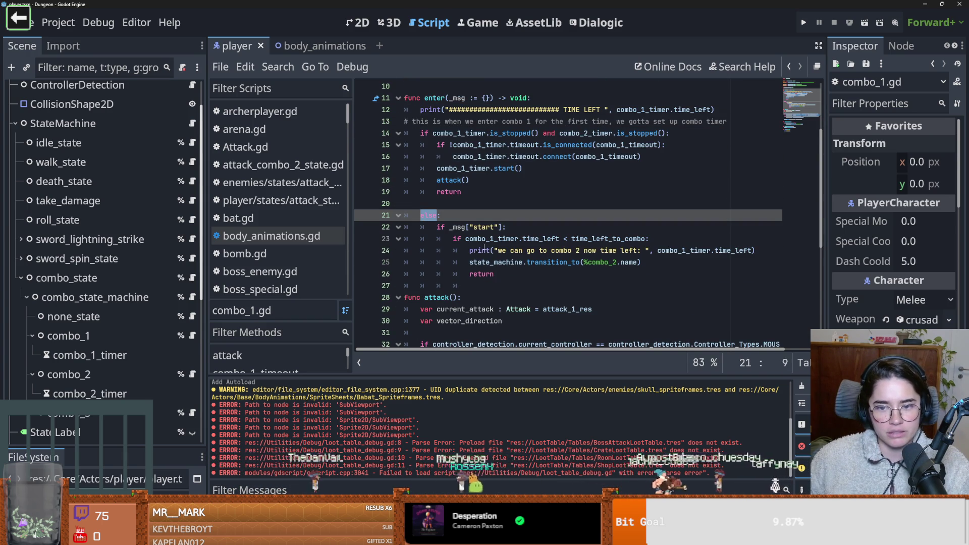
pyautogui.doubleClick(502, 251)
pyautogui.doubleClick(535, 239)
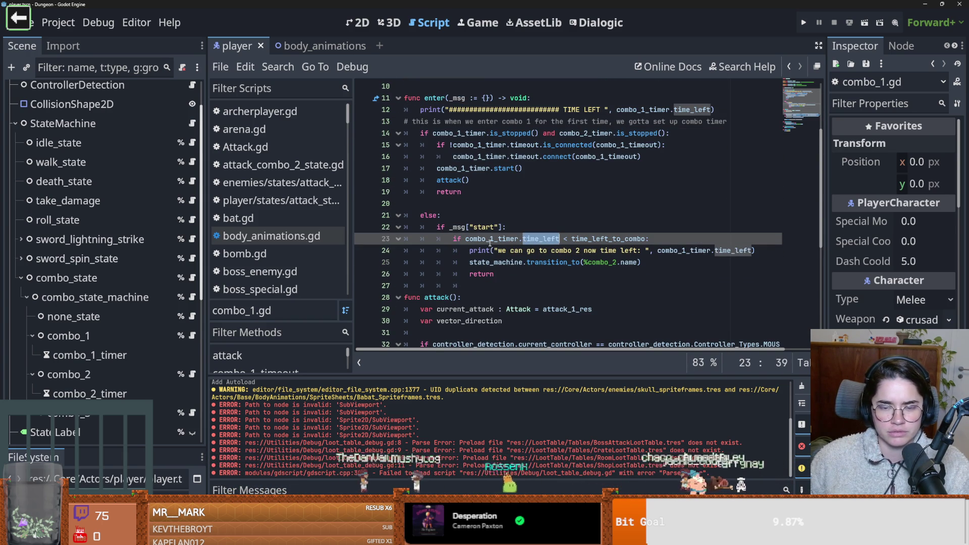
pyautogui.doubleClick(611, 239)
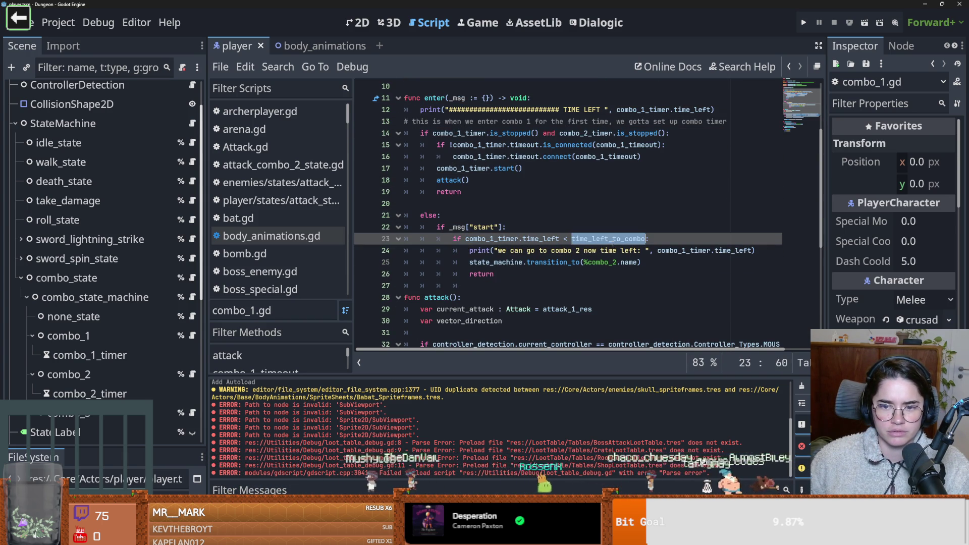
pyautogui.write('0.')
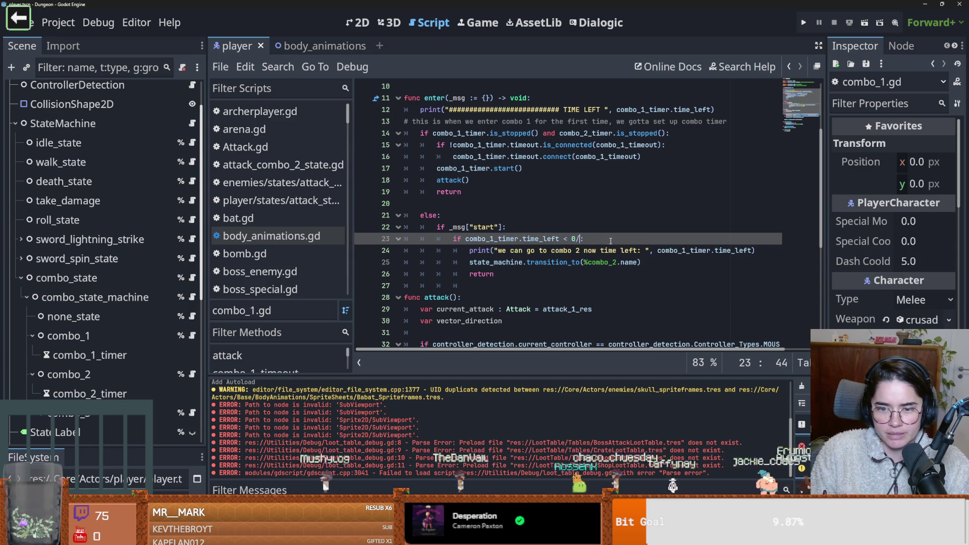
pyautogui.write('0')
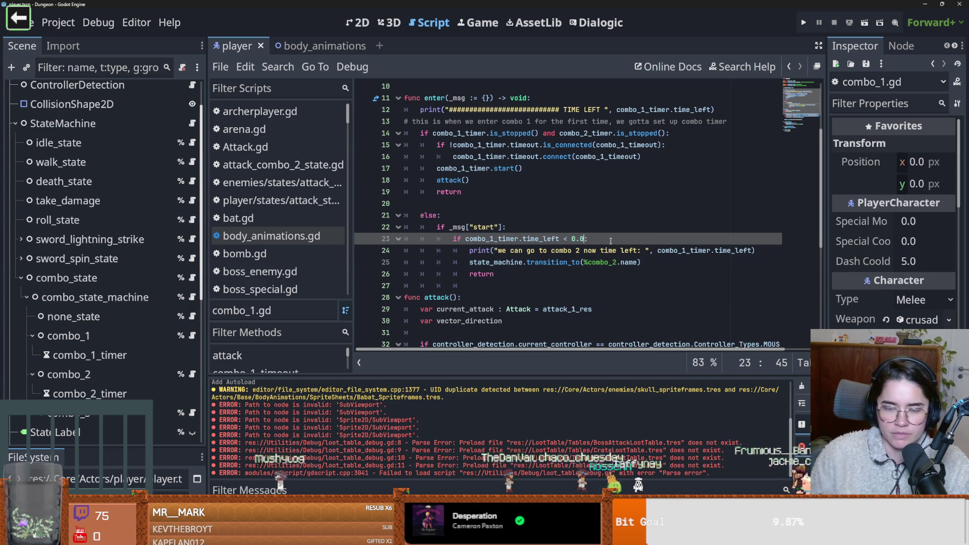
# Flip line 23's comparison so it checks combo_1_timer.time_left > 0.0
pyautogui.click(565, 239)
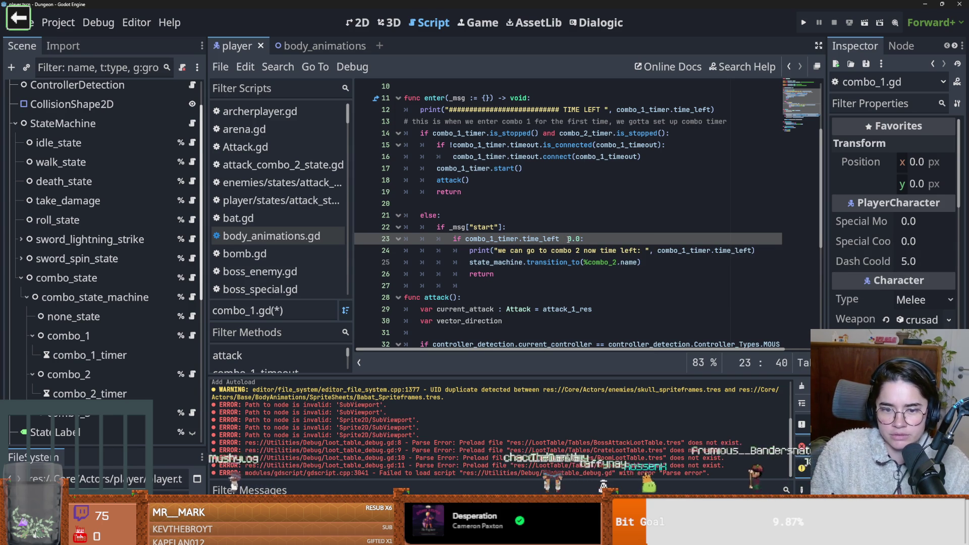
pyautogui.moveTo(558, 215); pyautogui.dragTo(558, 223)
pyautogui.doubleClick(480, 238)
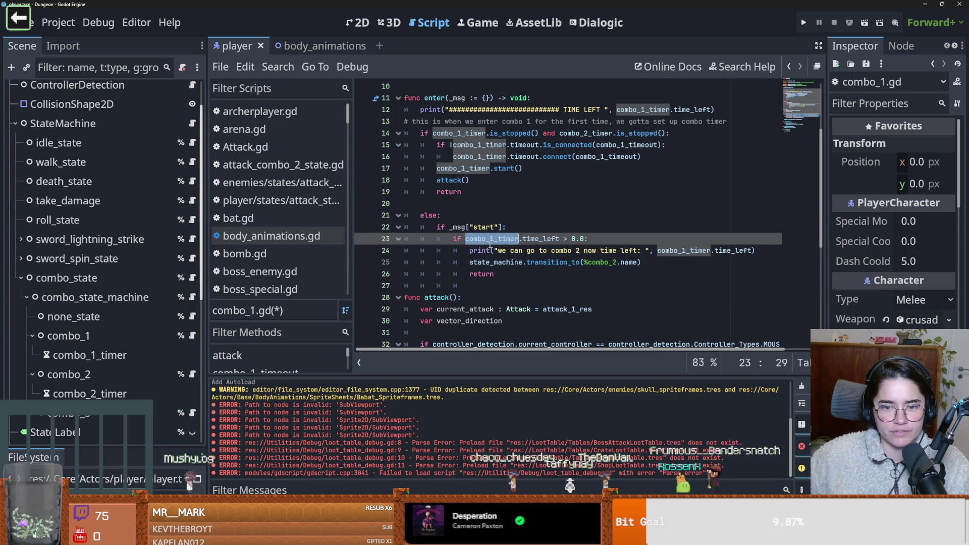
pyautogui.doubleClick(540, 238)
pyautogui.click(473, 239)
pyautogui.moveTo(465, 239); pyautogui.dragTo(559, 239)
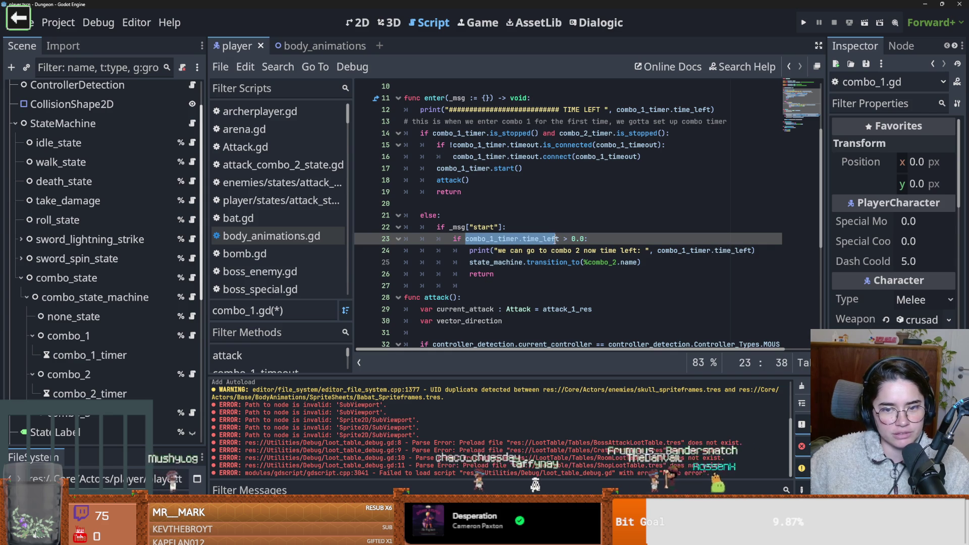
pyautogui.scroll(-2, 89, 317)
# Select combo_1_timer to show its Timer settings (Wait Time 0.6 s) in the Inspector
pyautogui.click(88, 318)
pyautogui.click(88, 317)
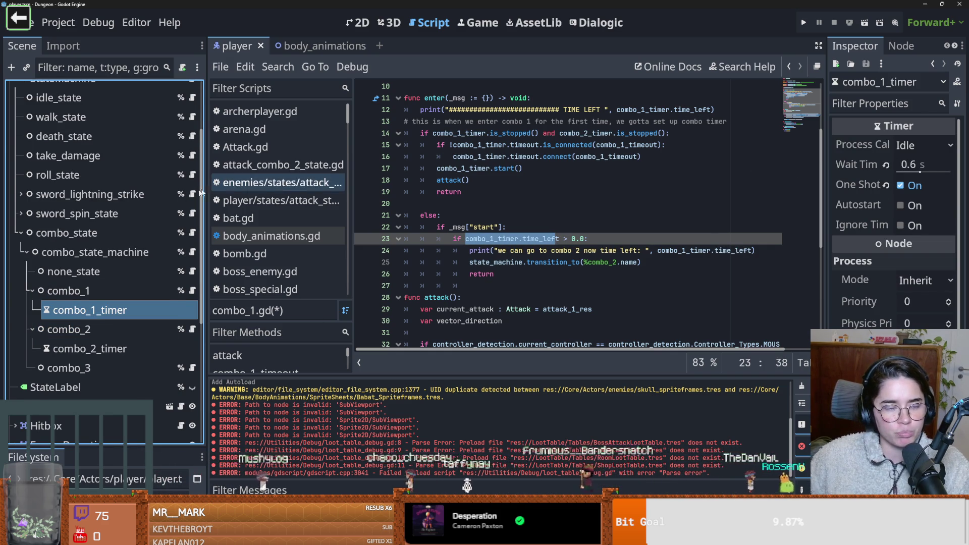
pyautogui.scroll(3, 76, 207)
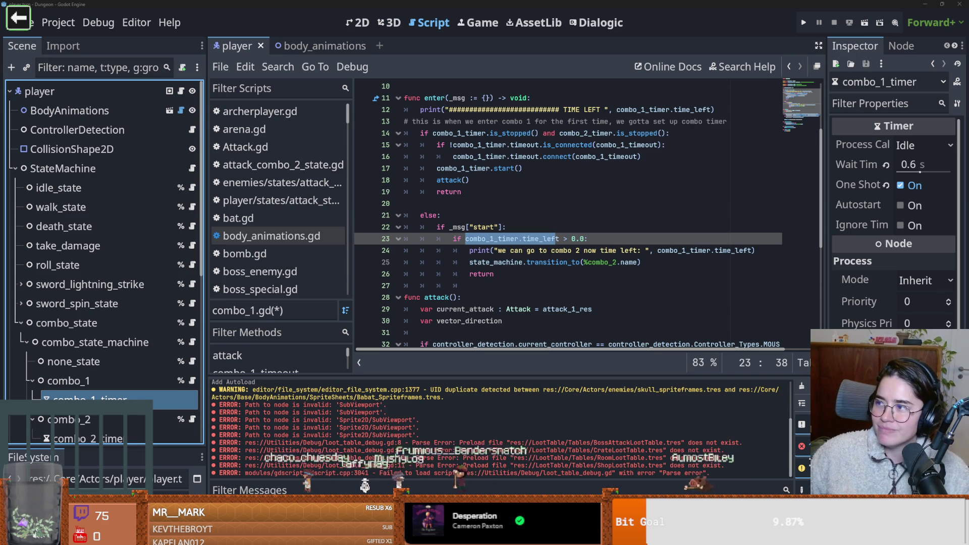
pyautogui.hotkey('alt', 'Tab')
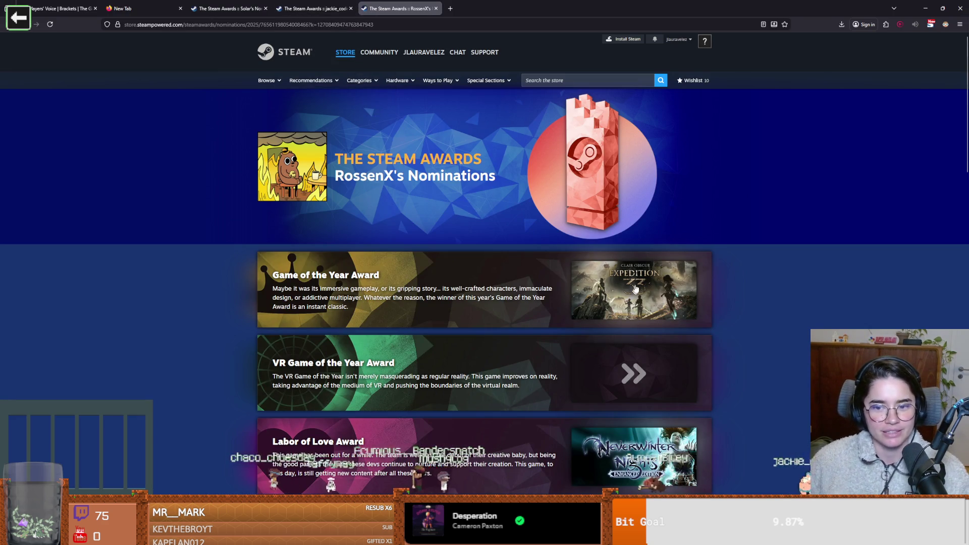
pyautogui.scroll(-2, 618, 345)
pyautogui.scroll(-3, 629, 240)
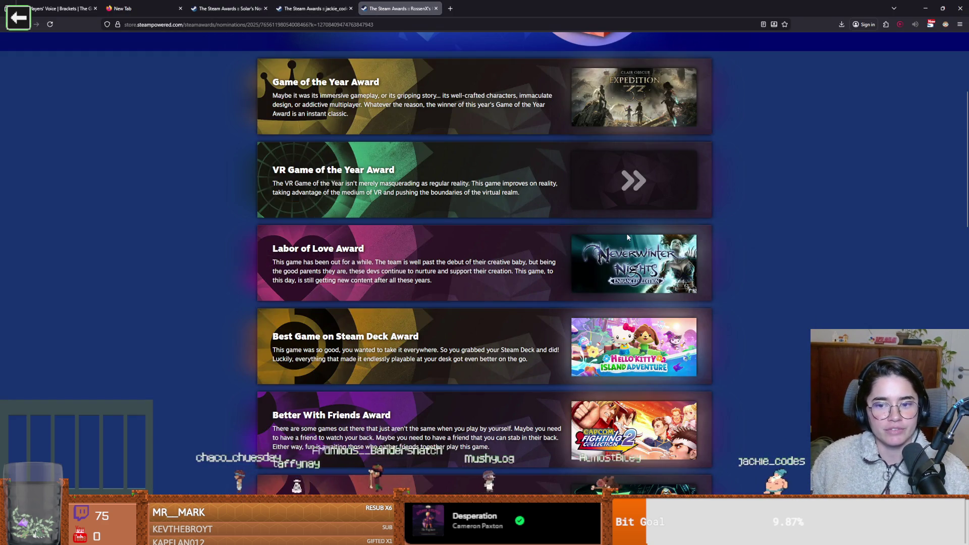
pyautogui.scroll(-1, 646, 244)
pyautogui.moveTo(665, 257)
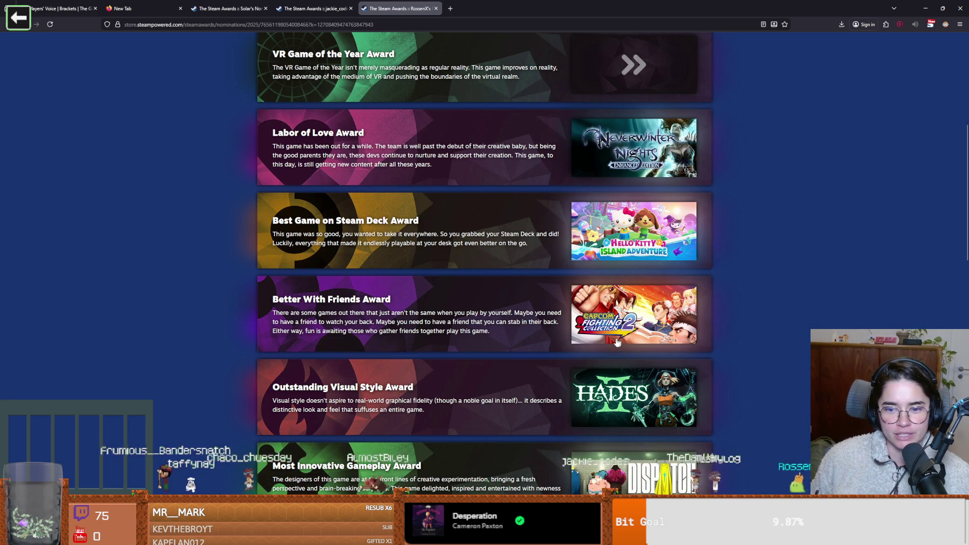
pyautogui.scroll(-1, 620, 342)
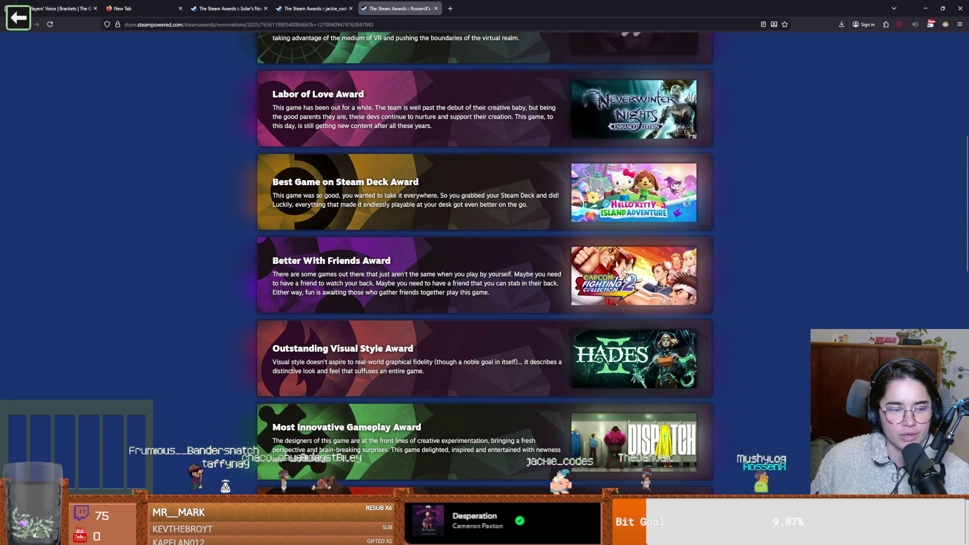
pyautogui.scroll(-3, 577, 377)
pyautogui.moveTo(280, 229); pyautogui.dragTo(421, 247)
pyautogui.scroll(-2, 557, 307)
pyautogui.moveTo(273, 235); pyautogui.dragTo(545, 240)
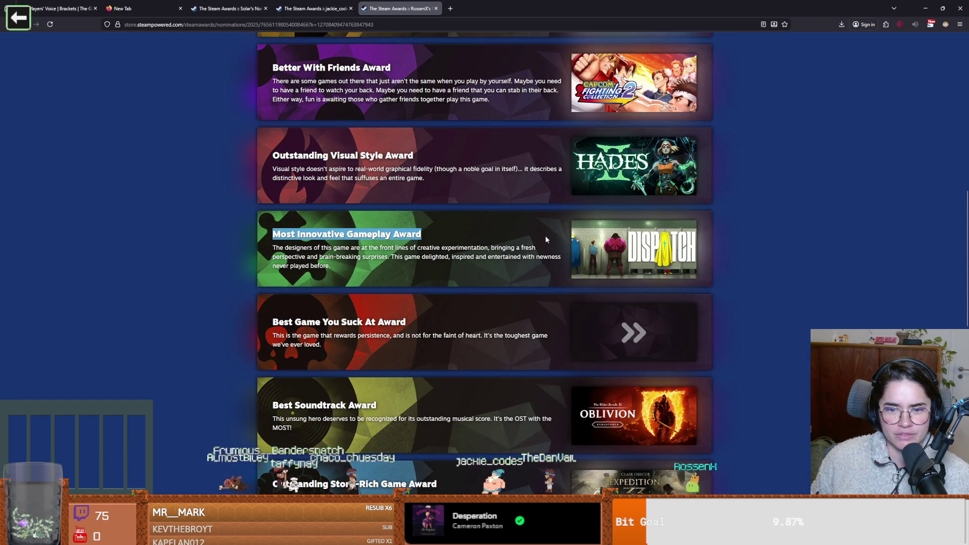
pyautogui.moveTo(607, 256)
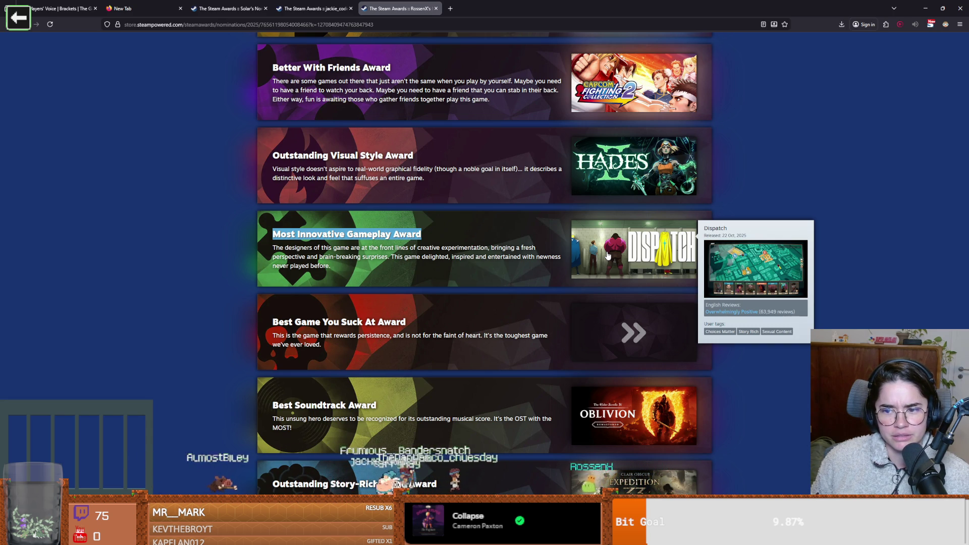
pyautogui.scroll(-3, 524, 302)
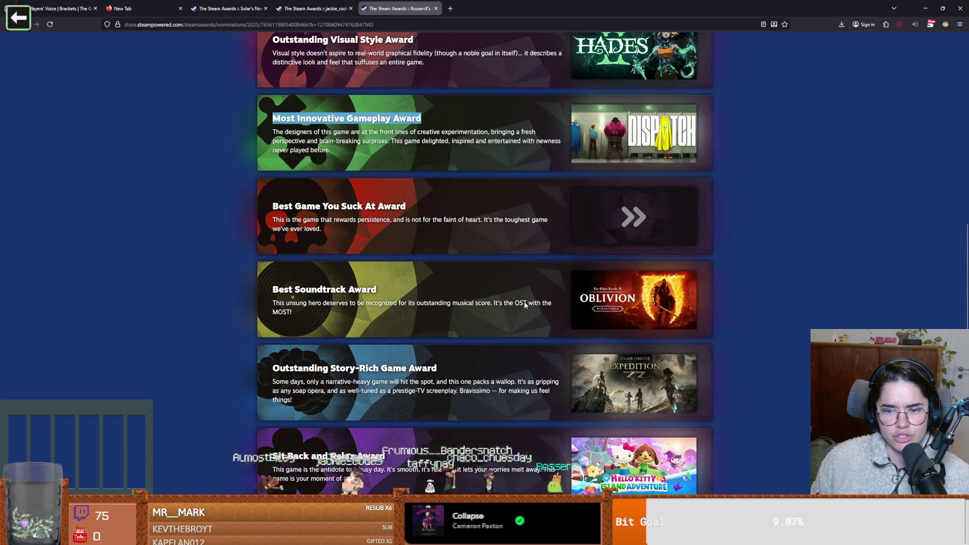
pyautogui.moveTo(282, 205); pyautogui.dragTo(528, 218)
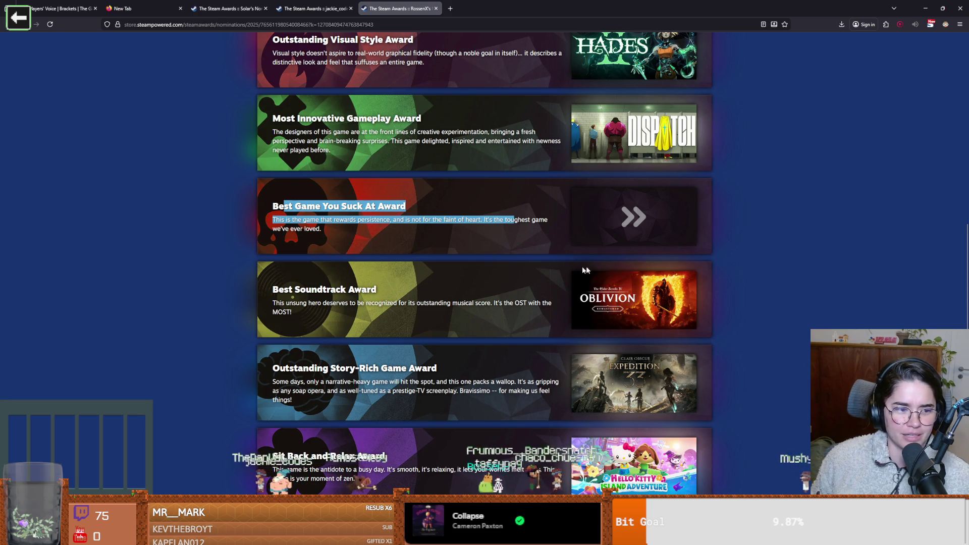
pyautogui.scroll(-1, 593, 271)
pyautogui.tripleClick(325, 251)
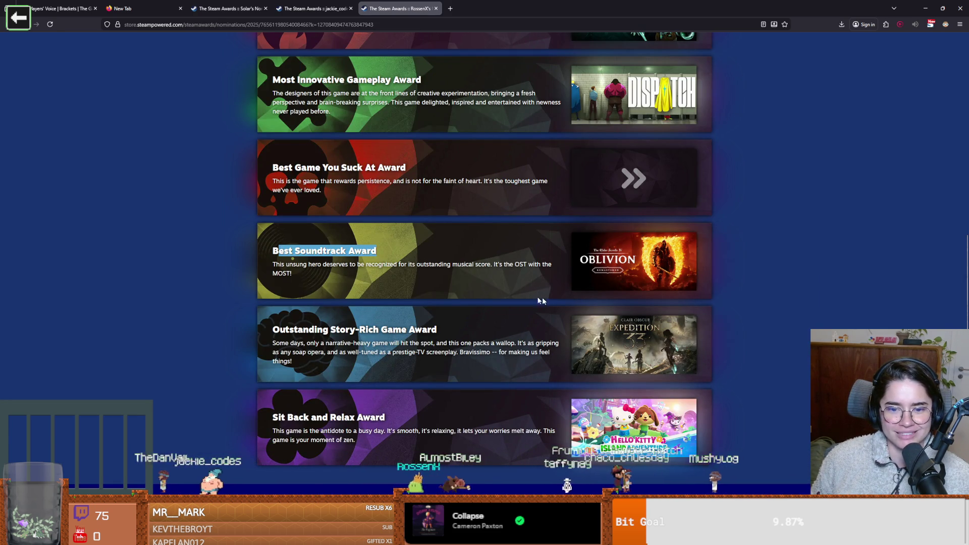
pyautogui.scroll(-2, 508, 272)
pyautogui.tripleClick(354, 252)
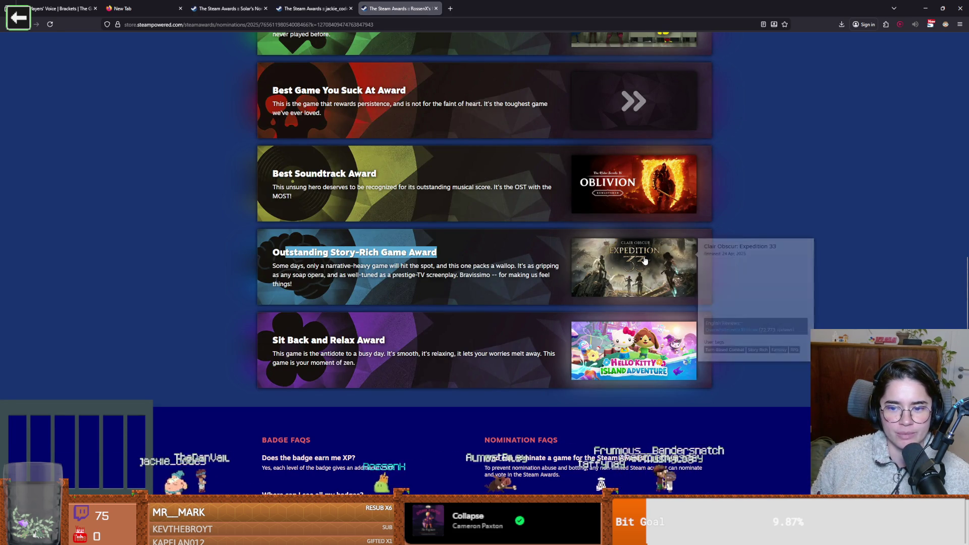
pyautogui.scroll(-3, 431, 332)
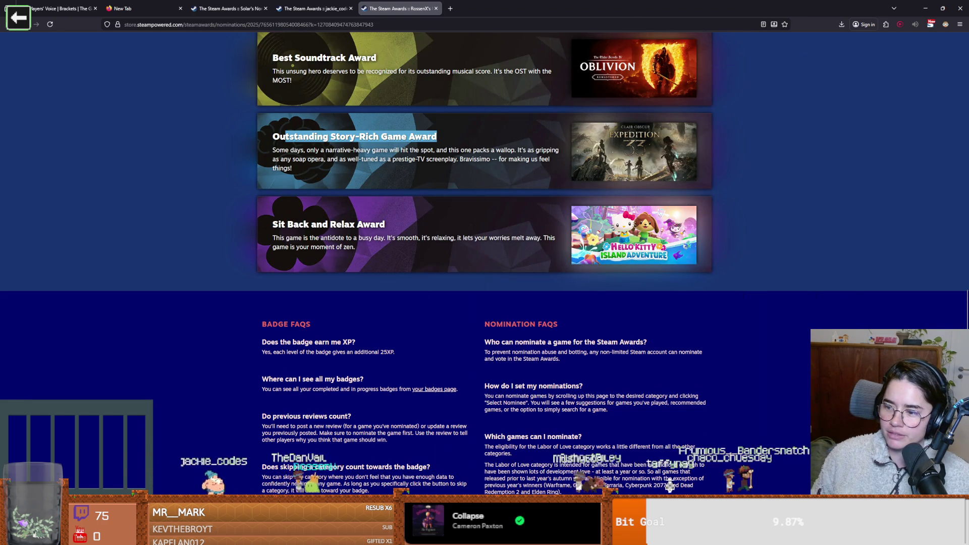
pyautogui.hotkey('alt', 'Tab')
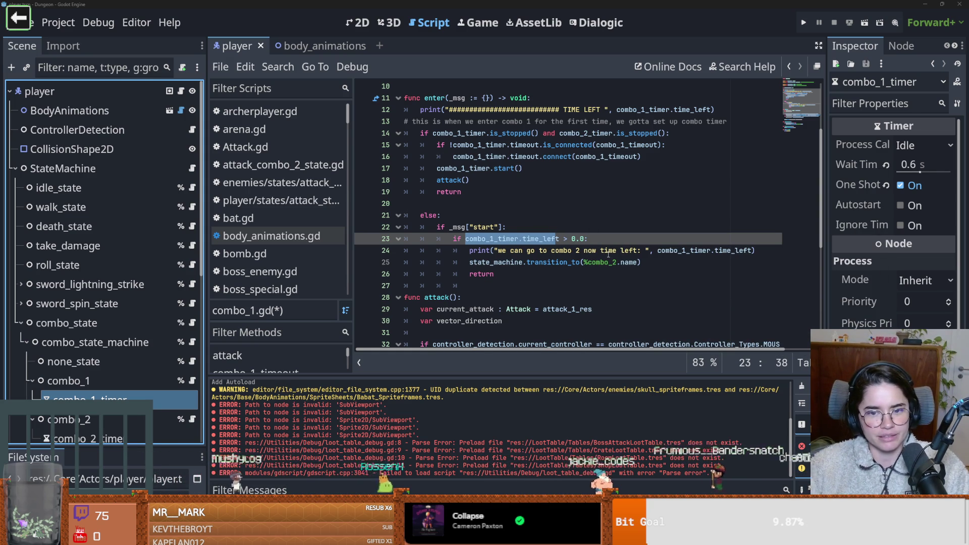
# Review combo_1.gd's enter(), which calls attack() and returns right after starting combo_1_timer
pyautogui.click(608, 250)
pyautogui.click(466, 251)
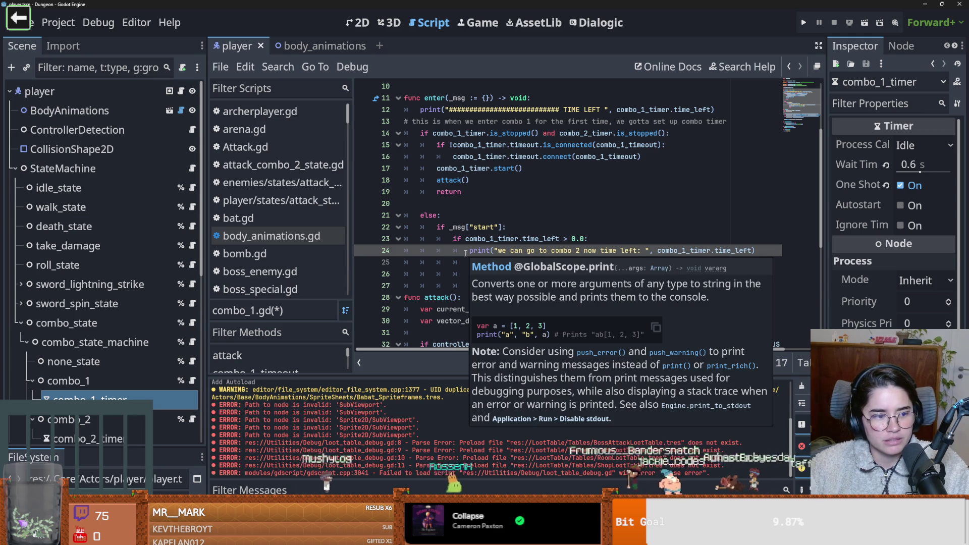
pyautogui.press('Up')
pyautogui.press('Up')
pyautogui.press('Up')
pyautogui.scroll(1, 670, 282)
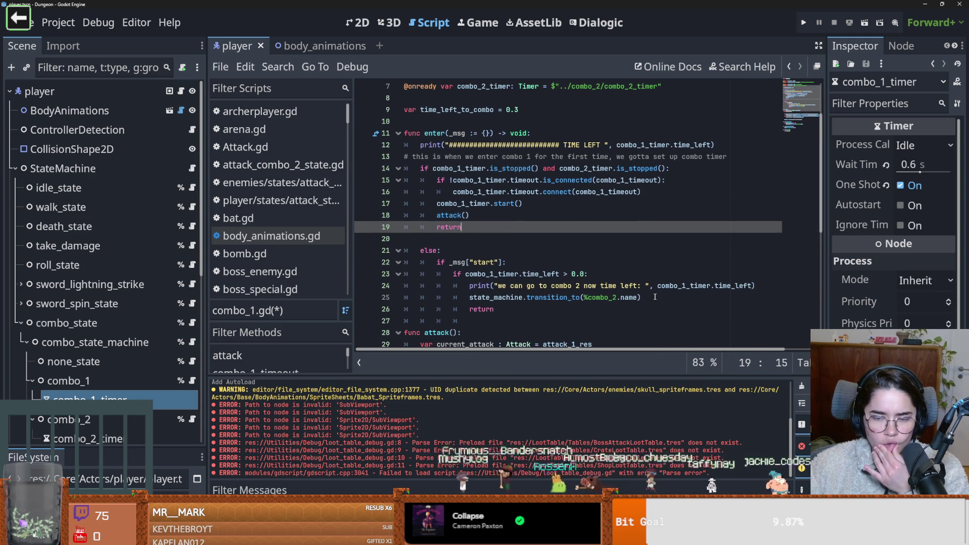
pyautogui.scroll(-1, 656, 297)
pyautogui.scroll(1, 649, 296)
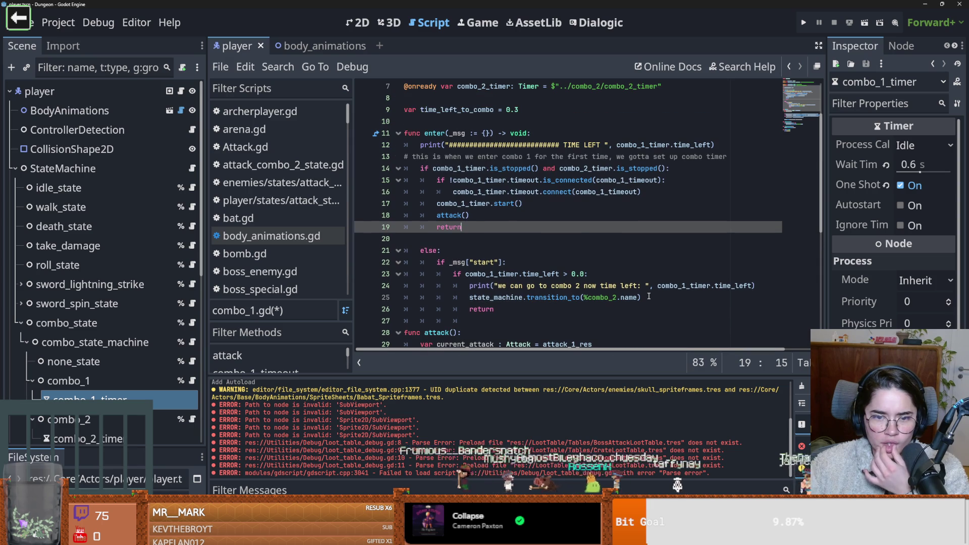
pyautogui.scroll(-6, 649, 297)
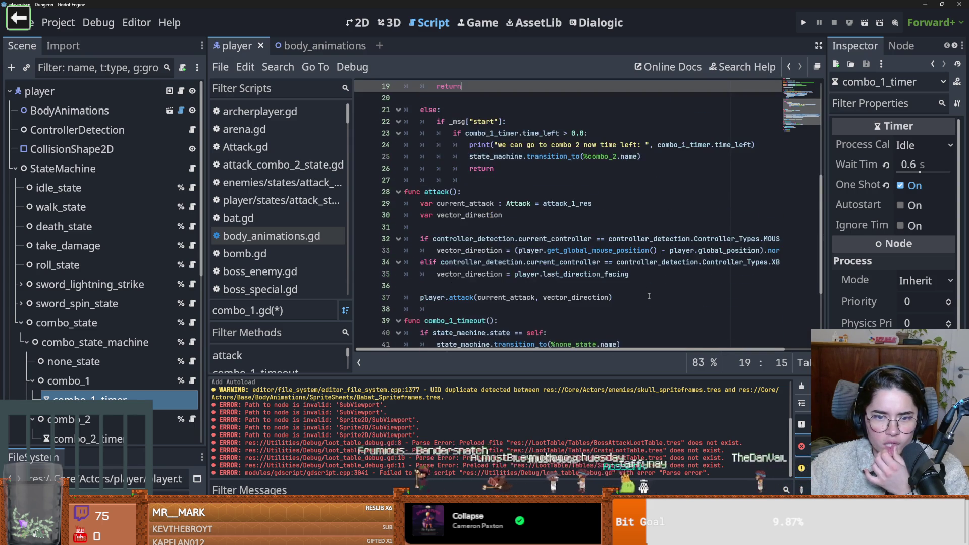
pyautogui.scroll(3, 649, 297)
pyautogui.scroll(2, 648, 296)
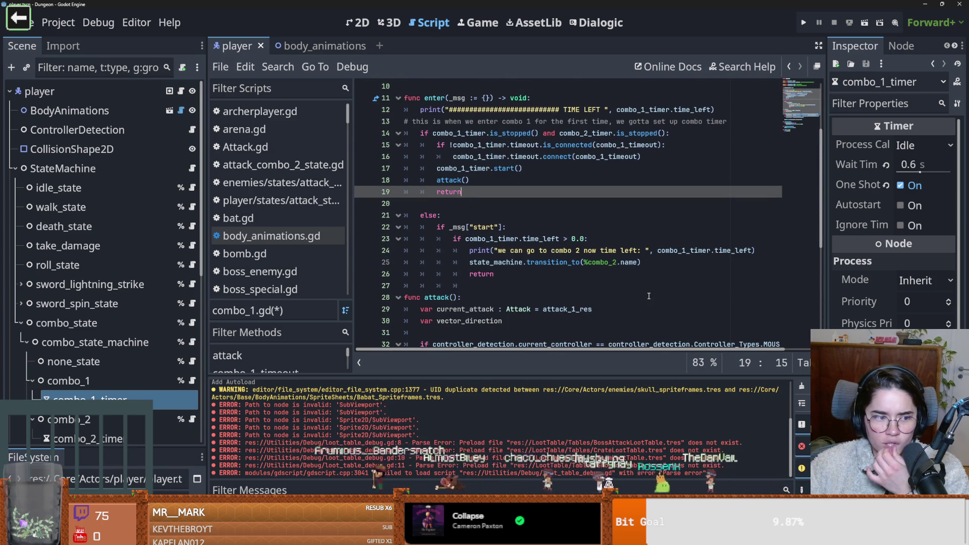
pyautogui.scroll(2, 649, 295)
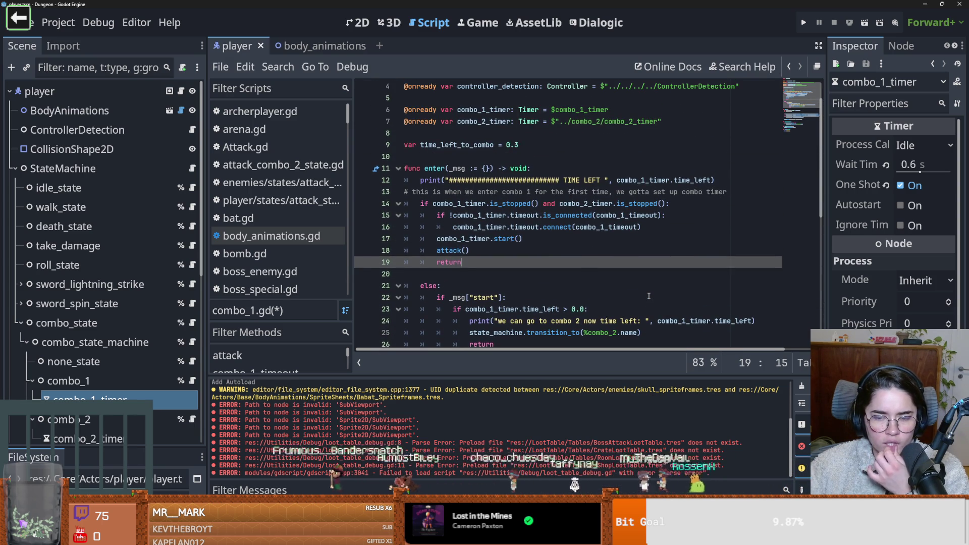
pyautogui.scroll(-2, 649, 296)
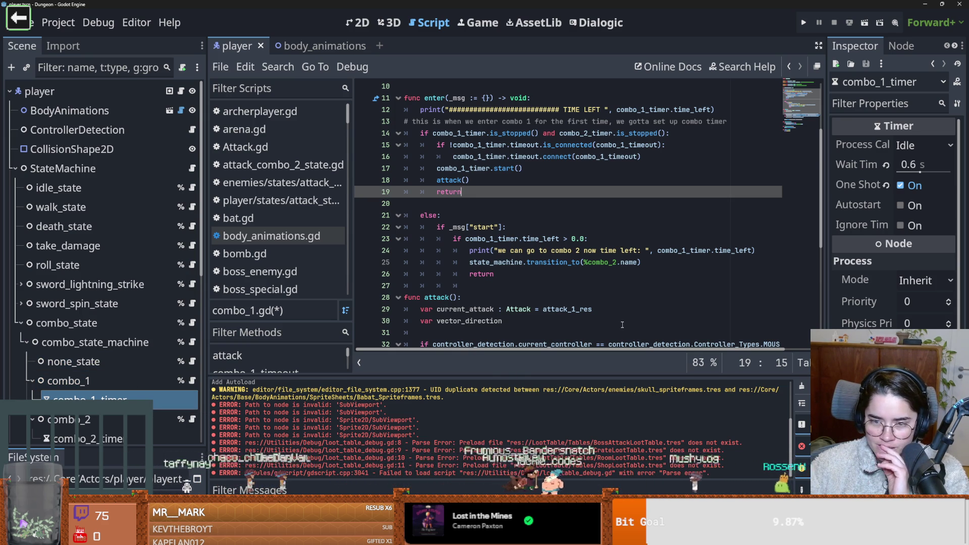
pyautogui.scroll(-3, 101, 353)
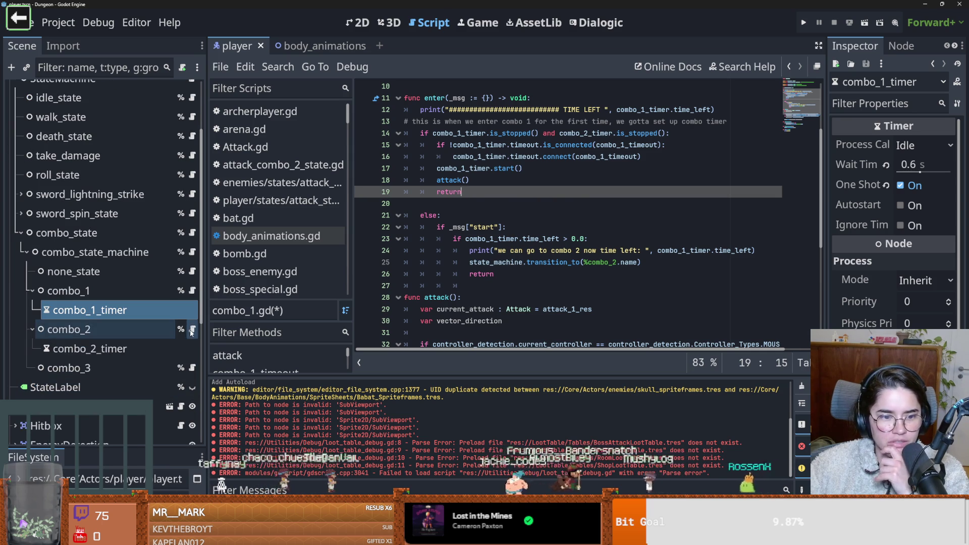
# Open combo_2.gd and replace time_left_to_combo in the line 20 check with 0.0
pyautogui.click(191, 330)
pyautogui.scroll(-3, 509, 300)
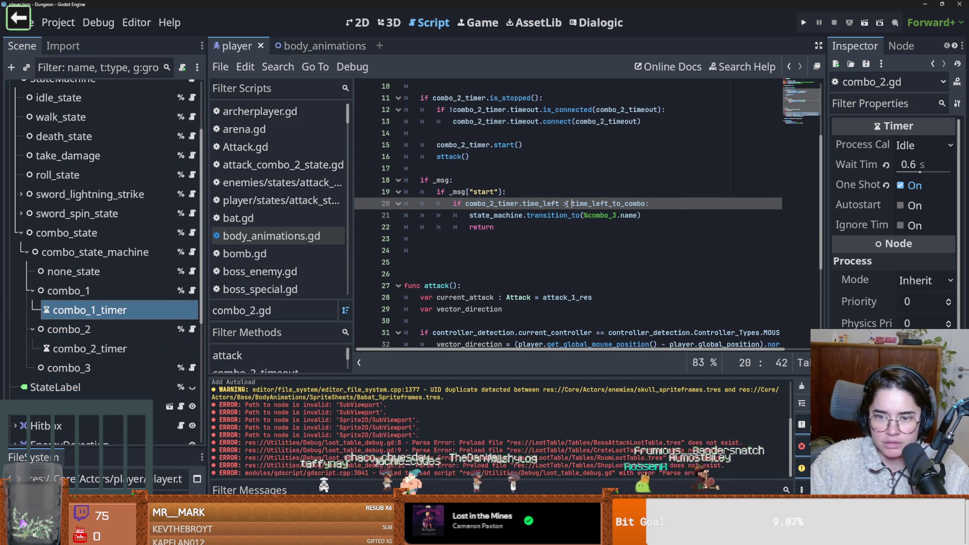
pyautogui.doubleClick(616, 204)
pyautogui.write('0.0')
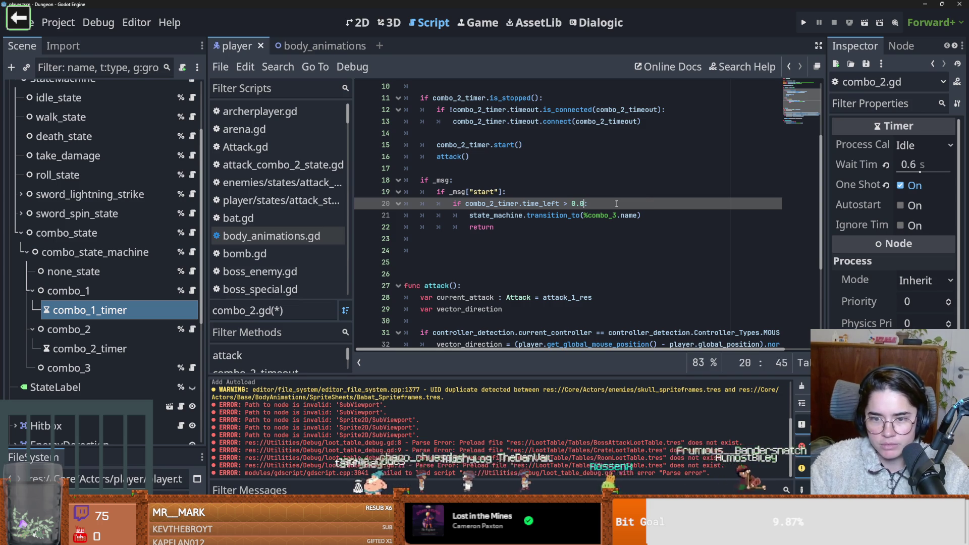
# Delete the unused time_left_to_combo variable declaration on line 7
pyautogui.scroll(3, 516, 252)
pyautogui.tripleClick(556, 158)
pyautogui.press('BackSpace')
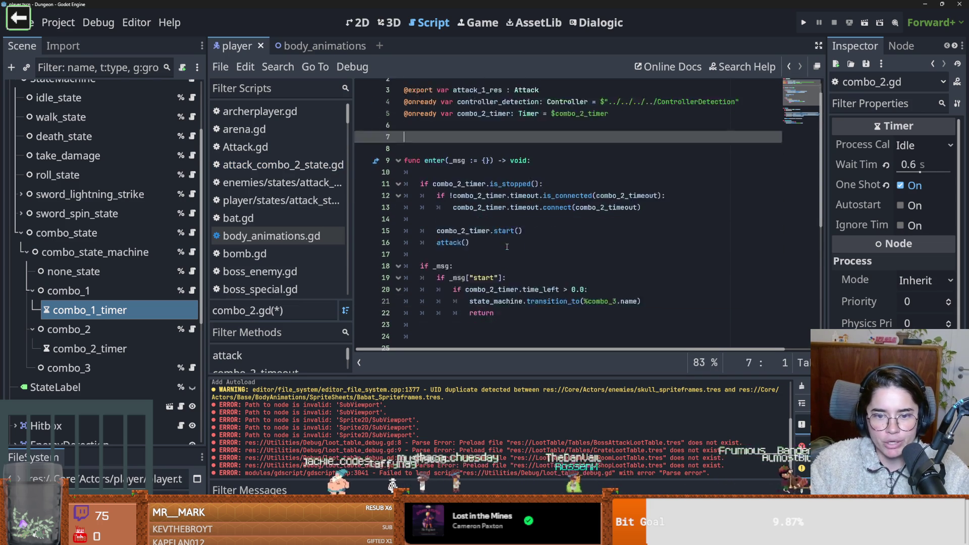
pyautogui.scroll(-2, 530, 212)
pyautogui.moveTo(470, 251); pyautogui.dragTo(521, 253)
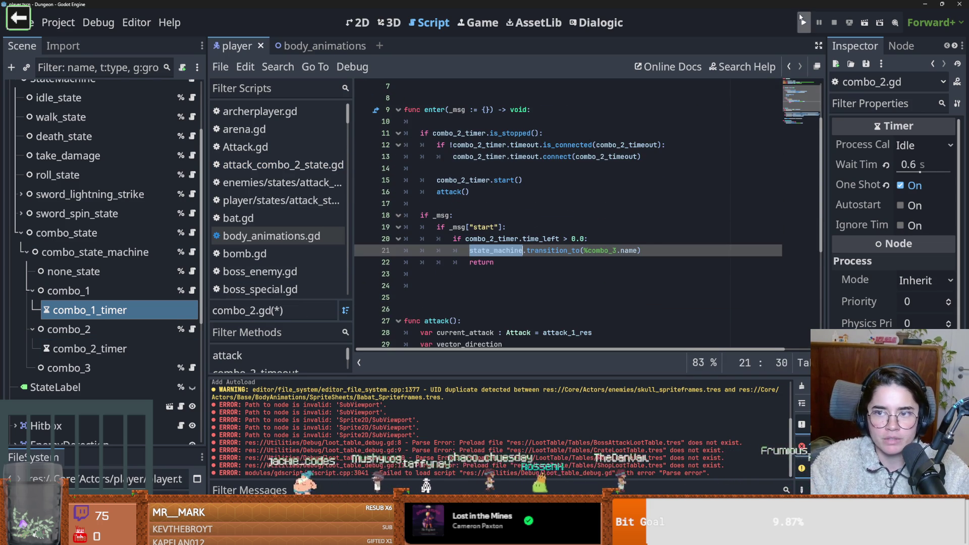
# Run the project with F5, start a new game and enter the dungeon as the Warrior
pyautogui.press('F5')
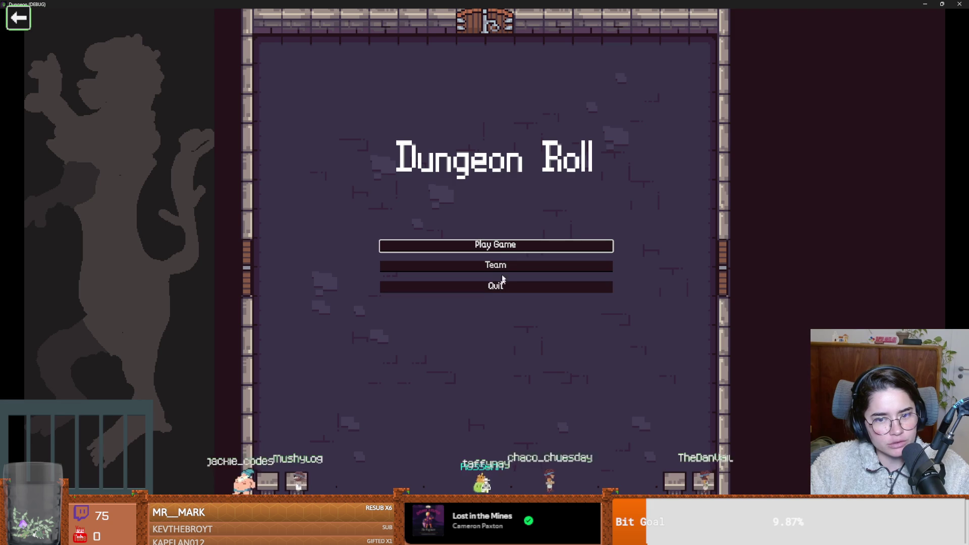
pyautogui.click(497, 246)
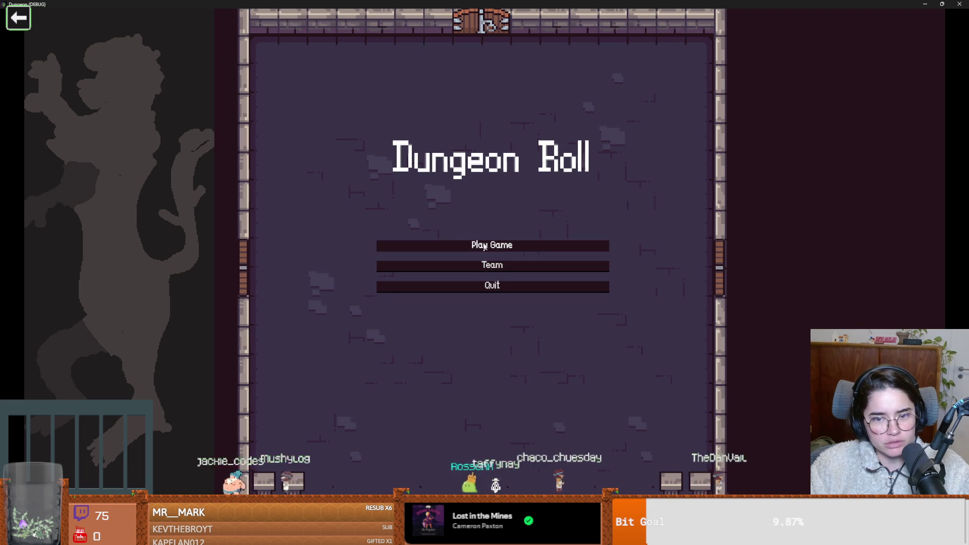
pyautogui.press('Return')
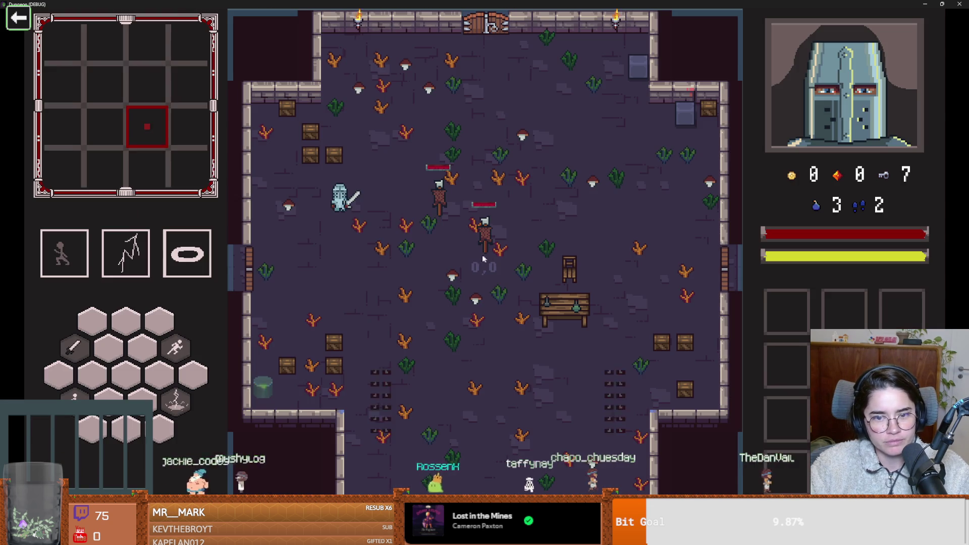
# Chain Warrior sword attacks while moving around the room, then close the game window
pyautogui.click(513, 245)
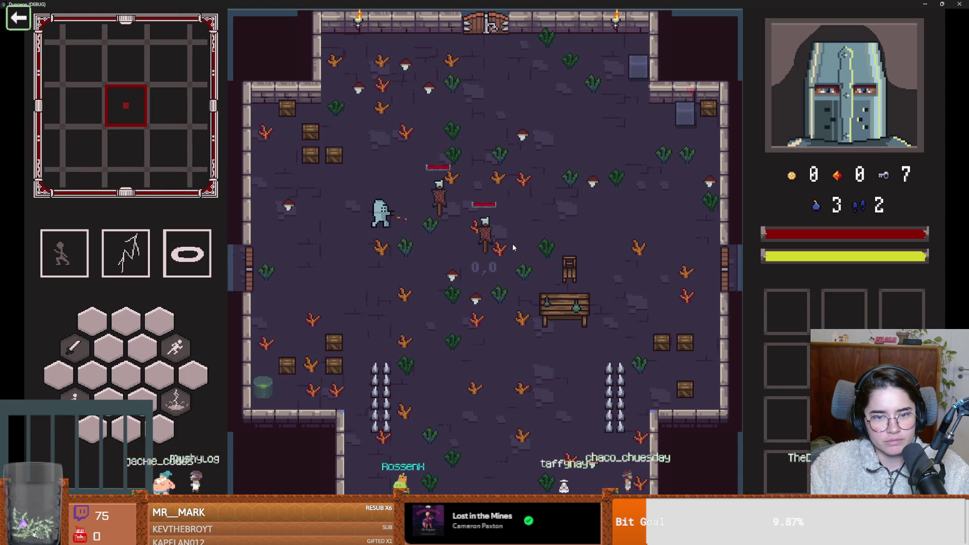
pyautogui.press('s')
pyautogui.click(528, 267)
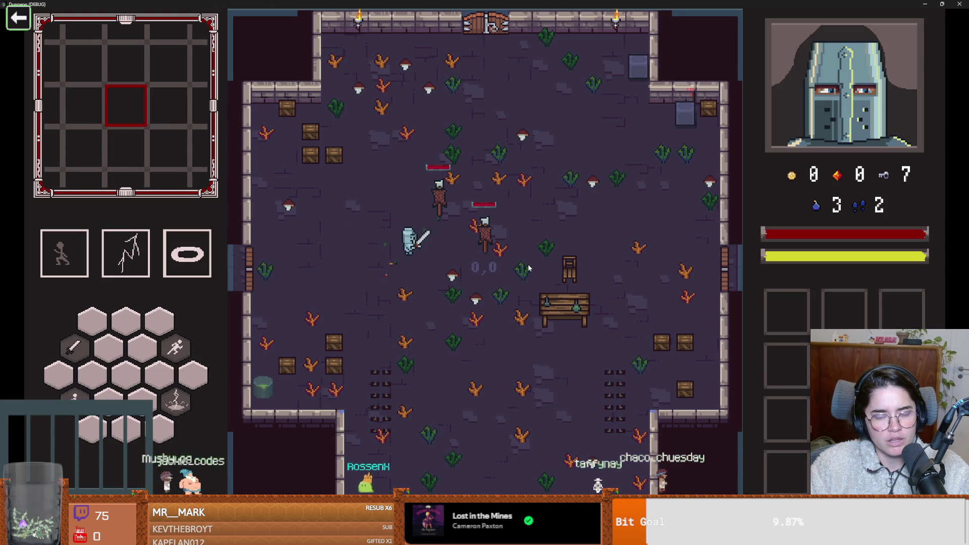
pyautogui.press('s')
pyautogui.press('d')
pyautogui.click(519, 284)
pyautogui.press('a')
pyautogui.press('s')
pyautogui.press('d')
pyautogui.click(516, 283)
pyautogui.press('a')
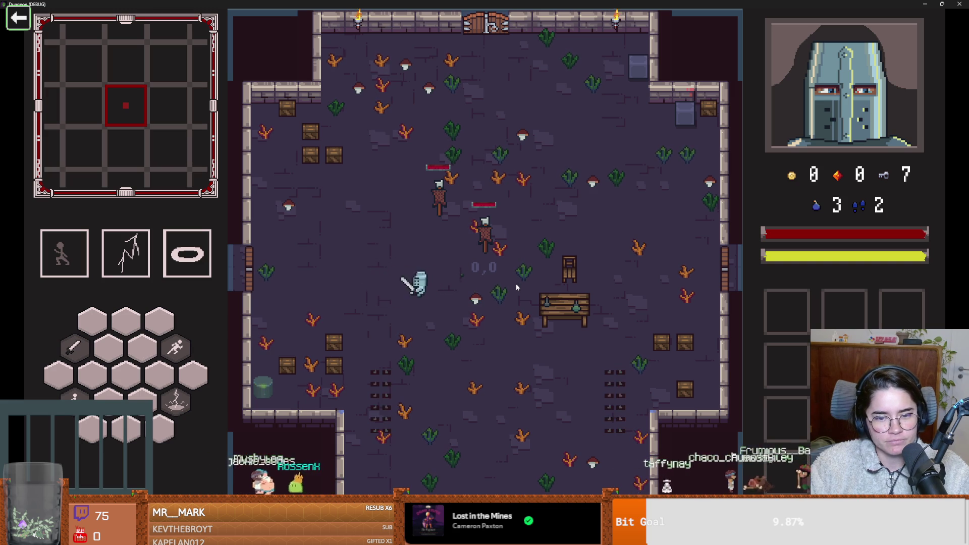
pyautogui.click(516, 283)
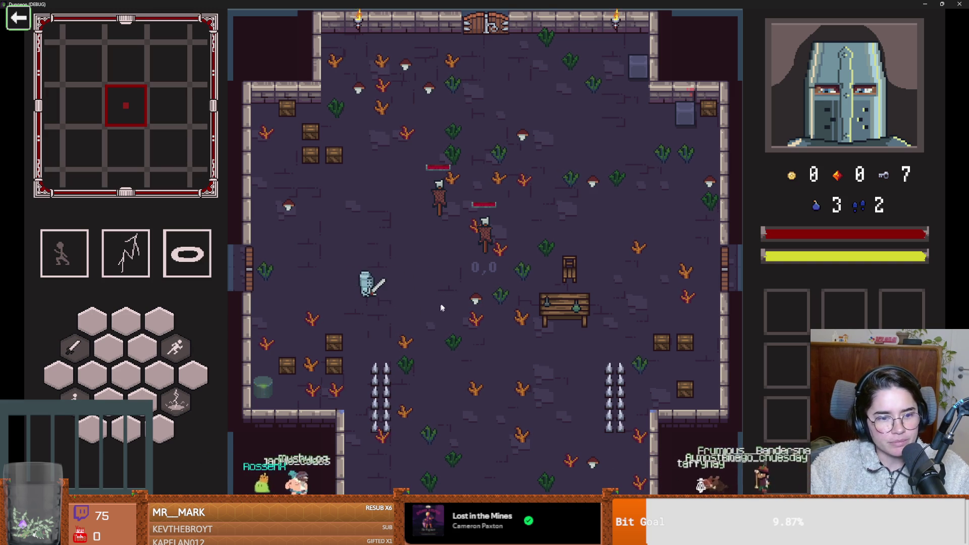
pyautogui.press('d')
pyautogui.click(444, 299)
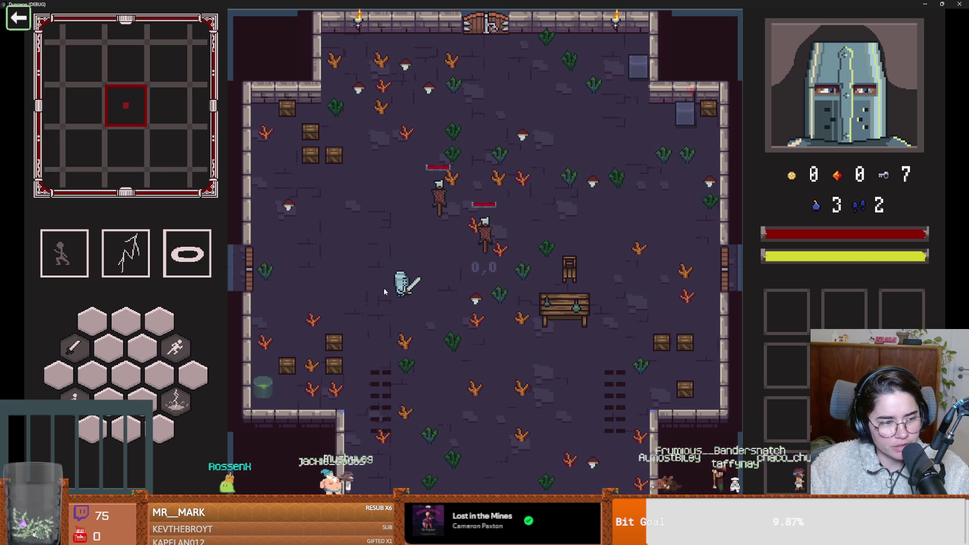
pyautogui.press('a')
pyautogui.click(385, 291)
pyautogui.press('d')
pyautogui.click(384, 287)
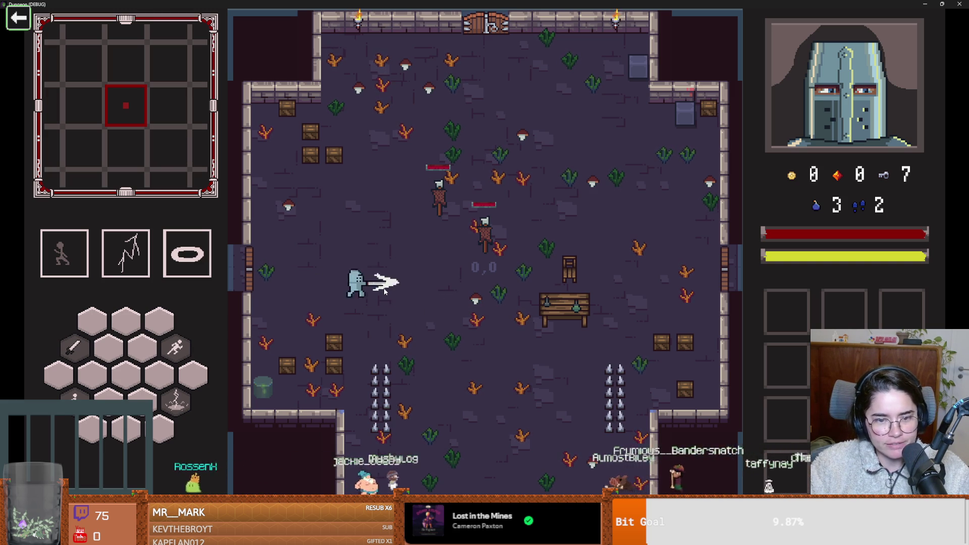
pyautogui.moveTo(904, 4); pyautogui.dragTo(566, 203)
pyautogui.click(571, 203)
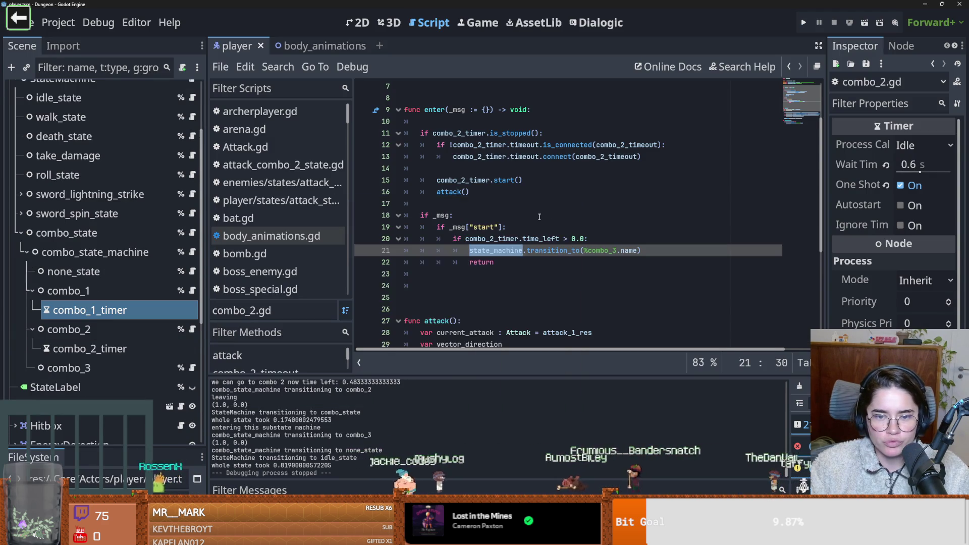
# Remove the empty line after the connect call in combo_2.gd and save
pyautogui.scroll(2, 528, 218)
pyautogui.doubleClick(492, 227)
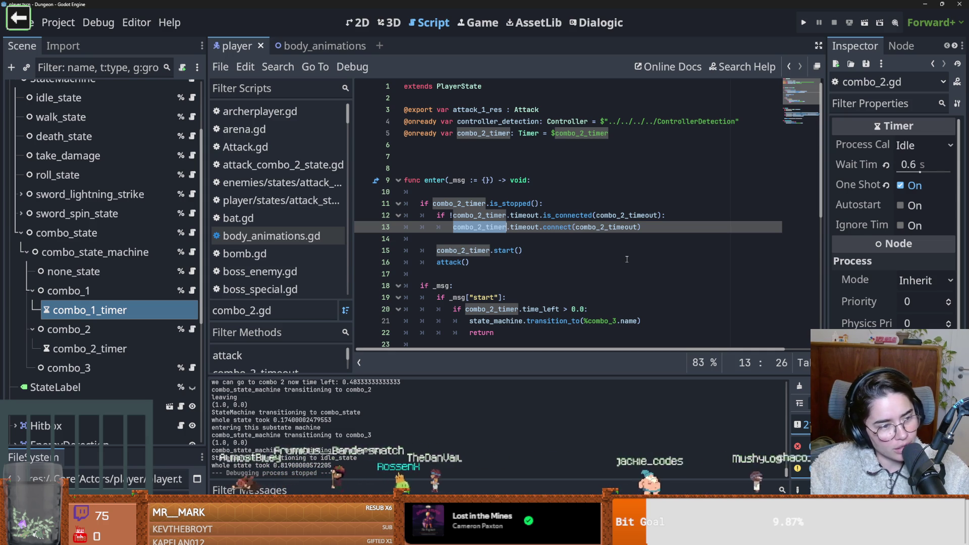
pyautogui.click(623, 258)
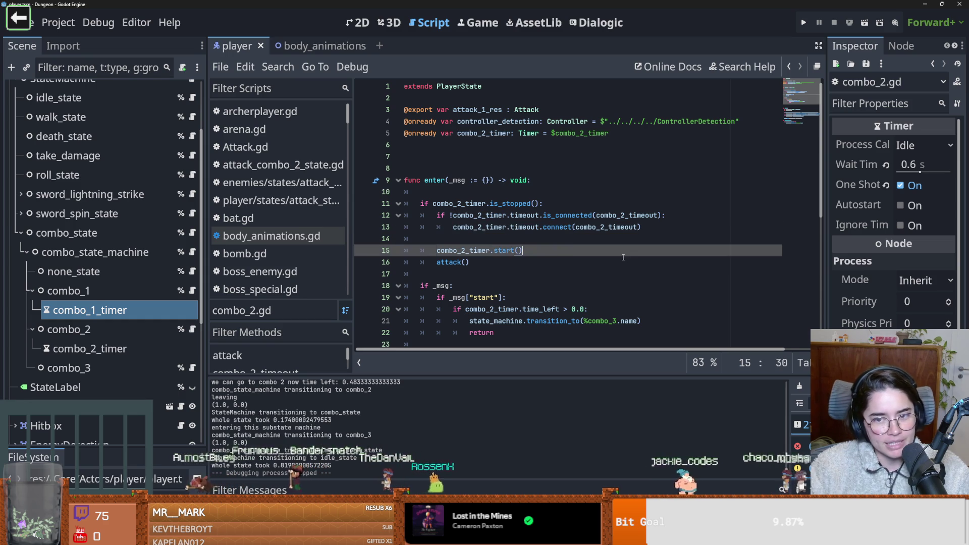
pyautogui.click(556, 244)
pyautogui.press('BackSpace')
pyautogui.hotkey('ctrl', 's')
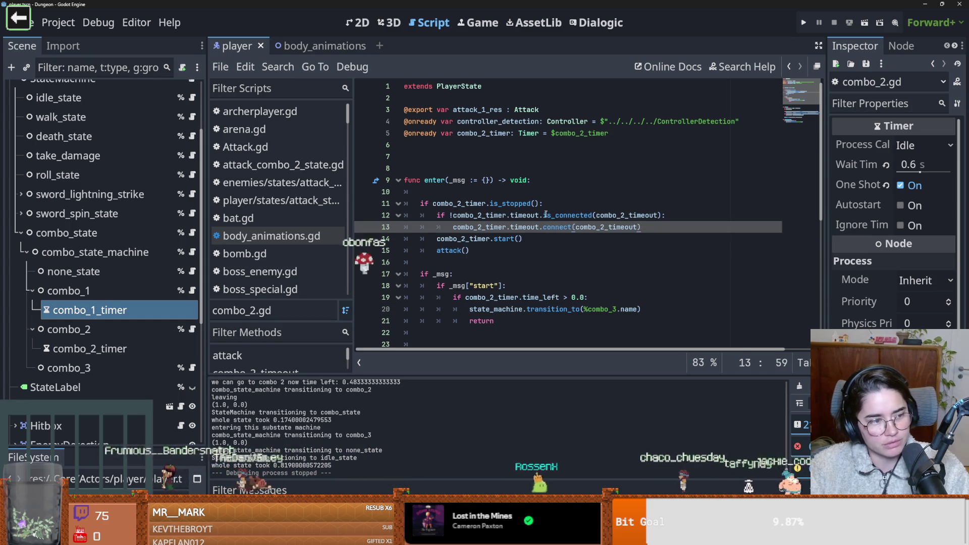
pyautogui.moveTo(546, 215)
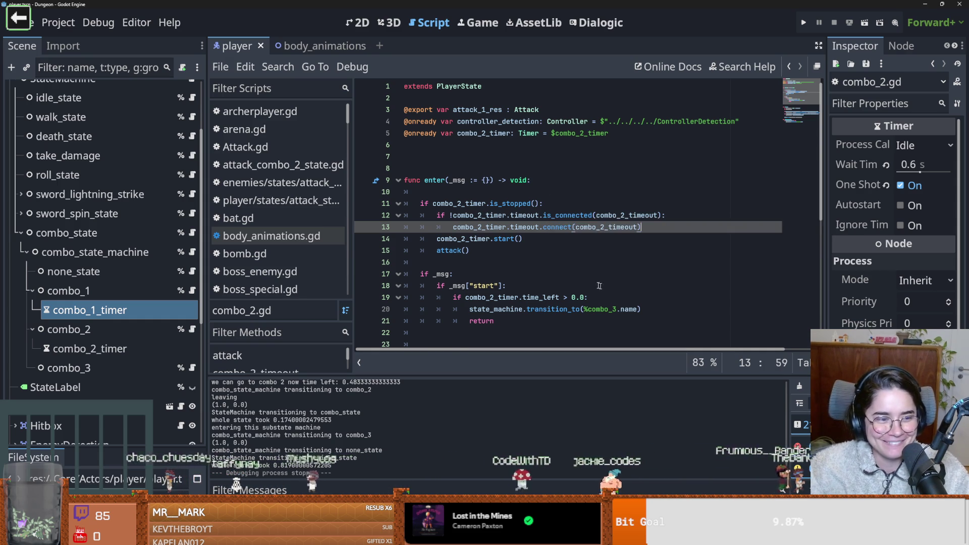
pyautogui.press('Down')
pyautogui.press('Down')
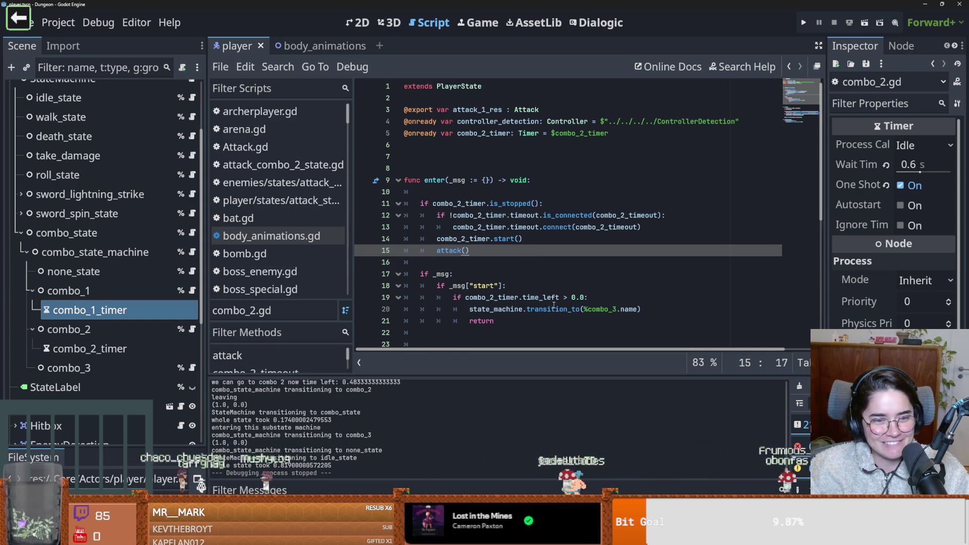
pyautogui.click(552, 297)
pyautogui.hotkey('ctrl', 's')
# Delete the extra blank lines before func attack() in combo_2.gd
pyautogui.scroll(-1, 510, 263)
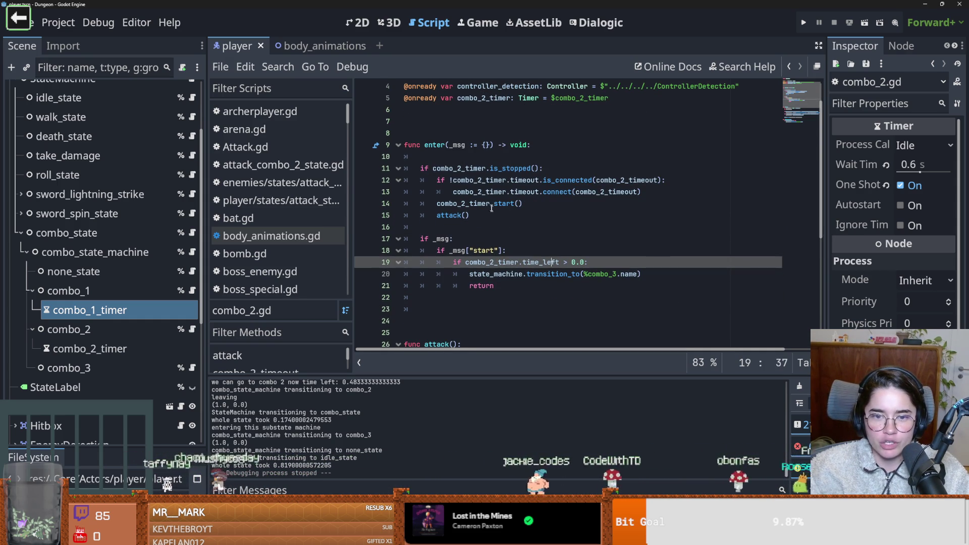
pyautogui.click(469, 192)
pyautogui.doubleClick(469, 192)
pyautogui.doubleClick(606, 192)
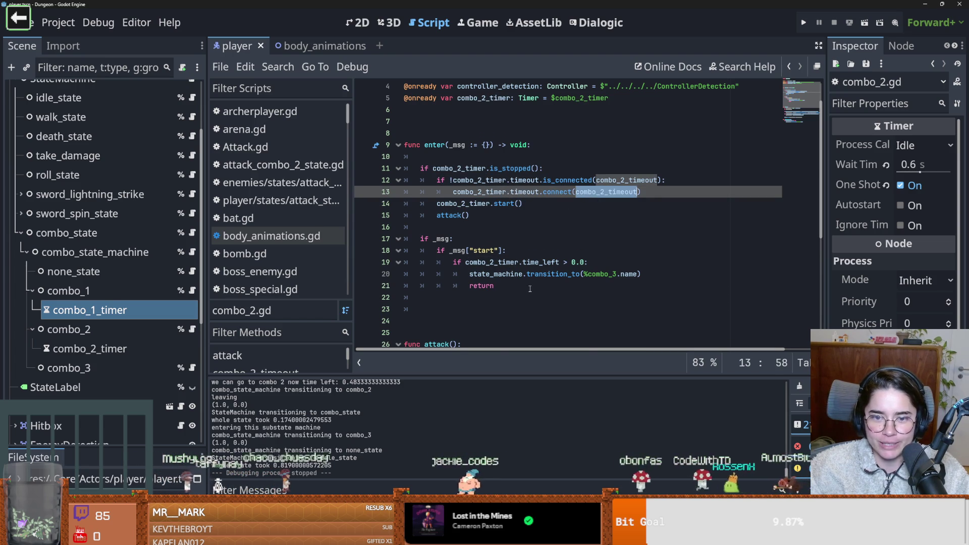
pyautogui.scroll(-2, 531, 288)
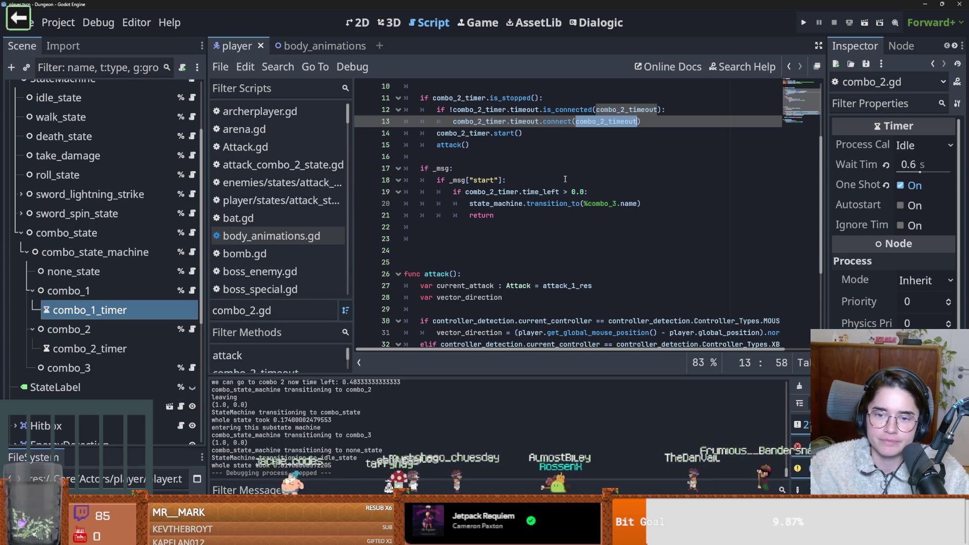
pyautogui.click(444, 262)
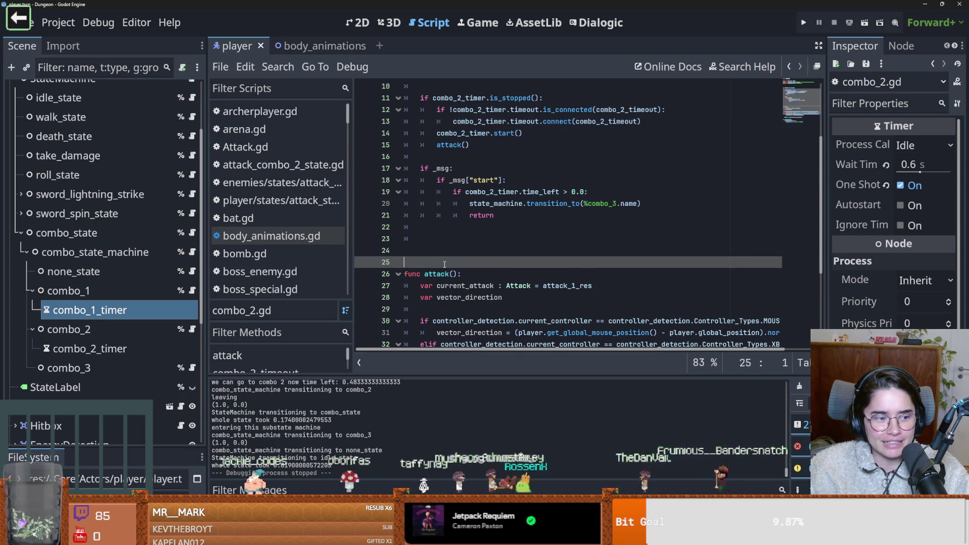
pyautogui.press('BackSpace')
pyautogui.press('BackSpace')
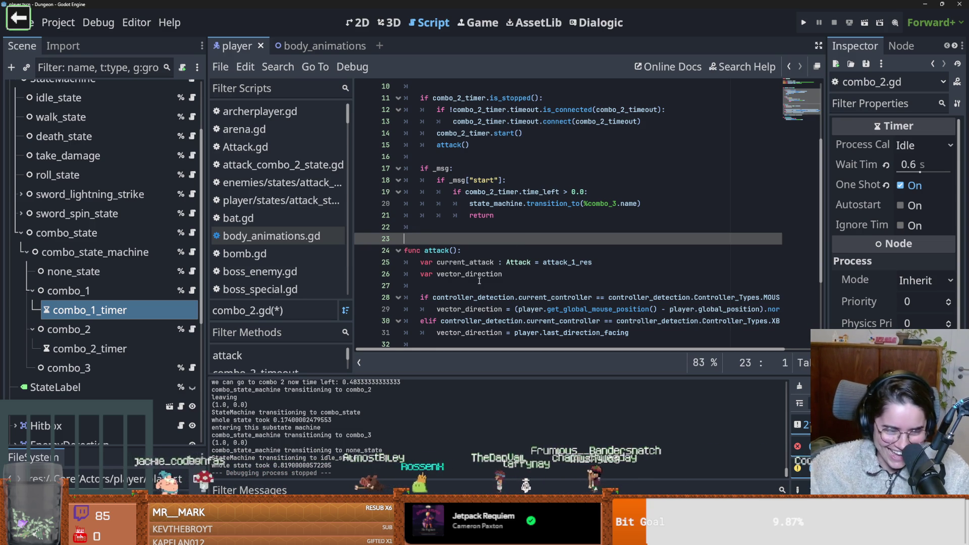
# Open combo_1.gd from the combo_1 state's script icon
pyautogui.scroll(3, 480, 281)
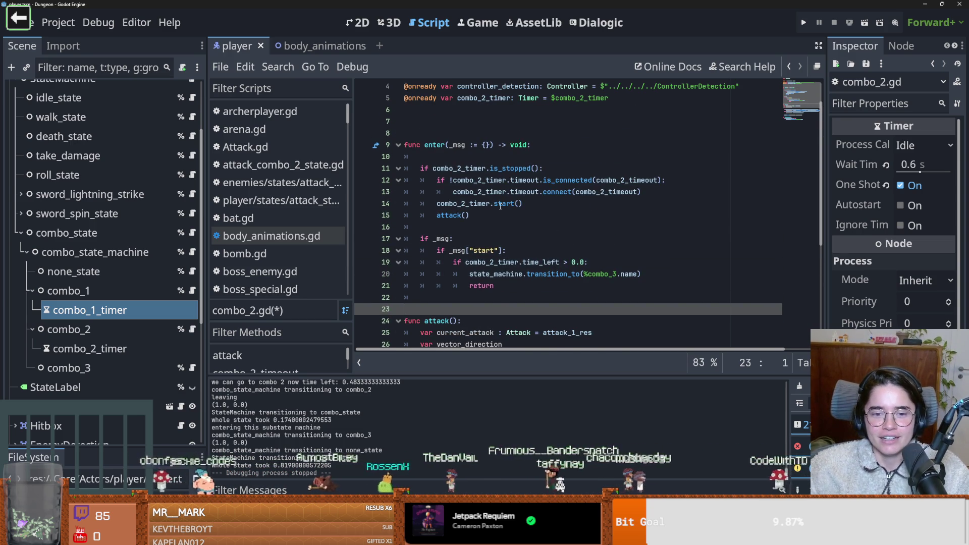
pyautogui.scroll(-2, 500, 209)
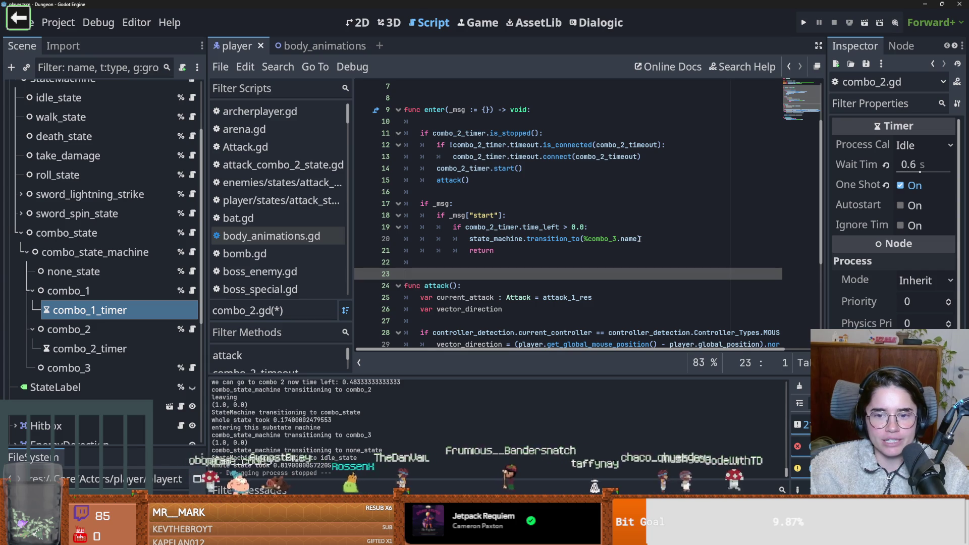
pyautogui.click(192, 291)
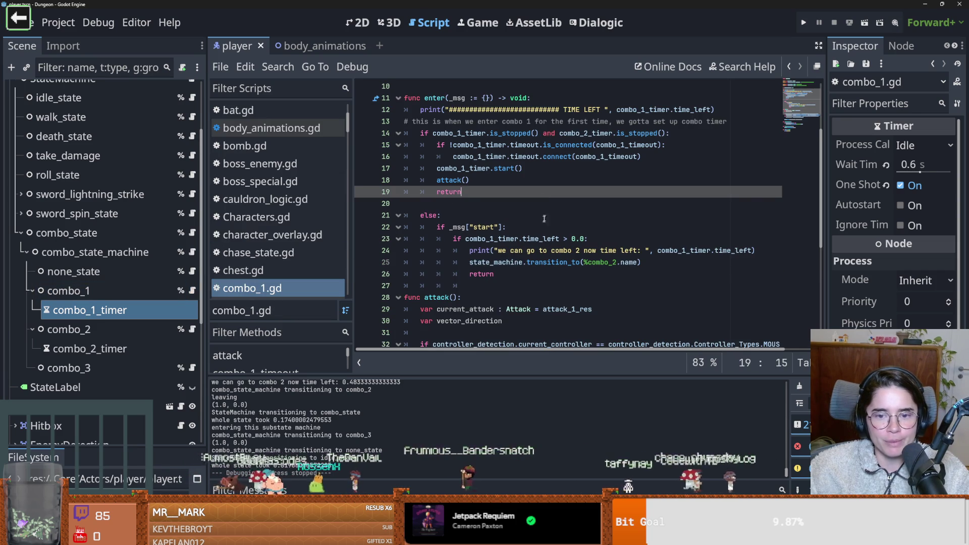
# Look over the combo_2 transition and state_machine references in combo_1.gd
pyautogui.moveTo(641, 262); pyautogui.dragTo(470, 262)
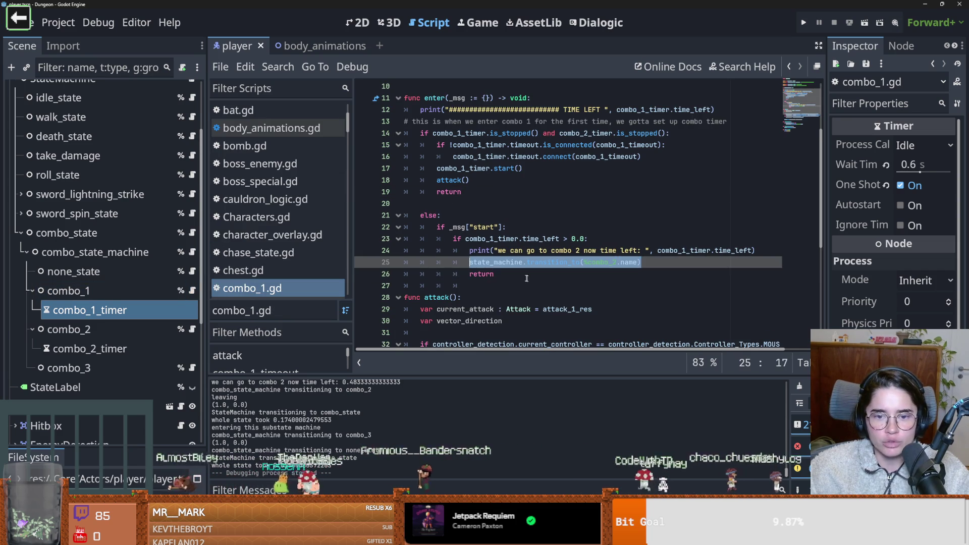
pyautogui.click(587, 262)
pyautogui.scroll(-2, 597, 267)
pyautogui.scroll(-2, 596, 266)
pyautogui.scroll(6, 596, 267)
pyautogui.click(625, 215)
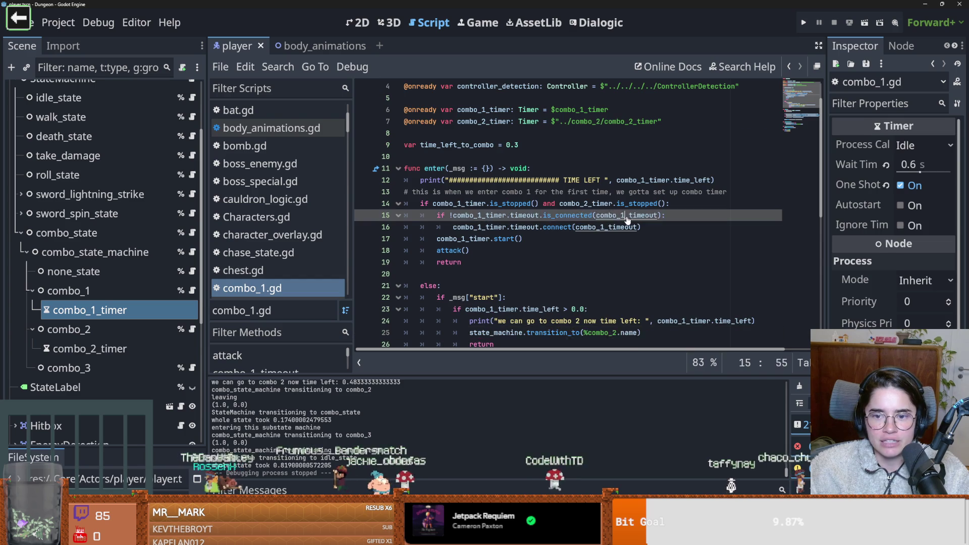
pyautogui.scroll(-8, 626, 220)
pyautogui.doubleClick(462, 238)
pyautogui.scroll(6, 544, 228)
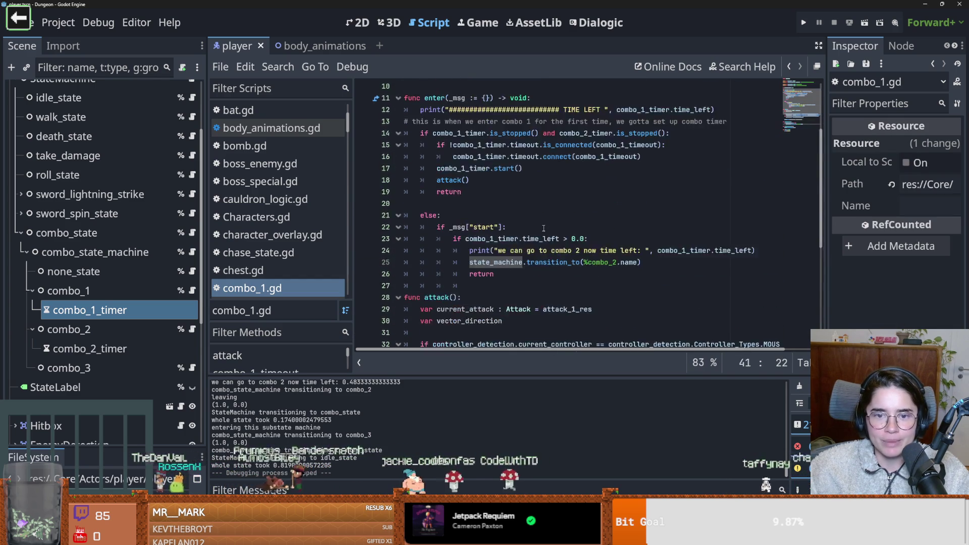
pyautogui.scroll(3, 544, 228)
# Replace the line 9 declaration with 'var go_to_next = false'
pyautogui.click(450, 192)
pyautogui.press('Return')
pyautogui.moveTo(519, 180); pyautogui.dragTo(389, 182)
pyautogui.write('var ')
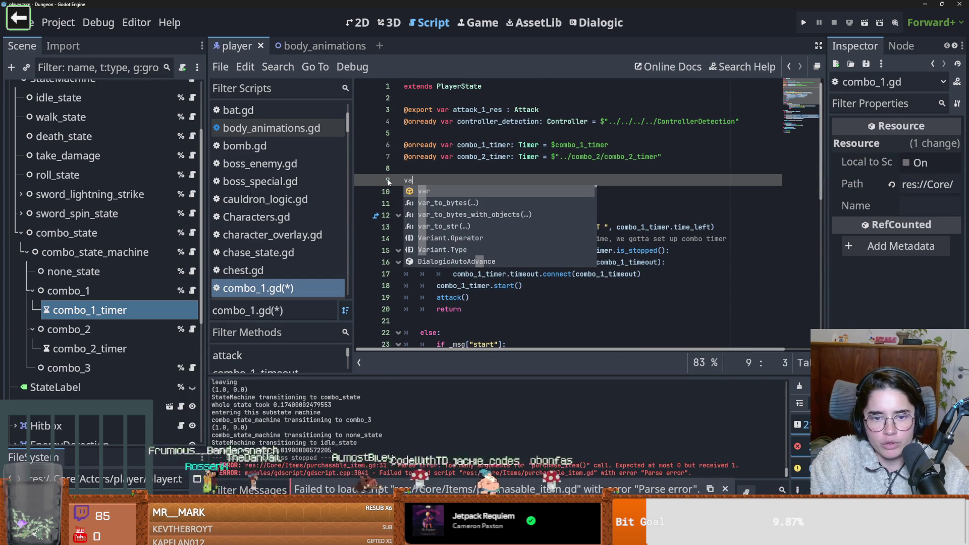
pyautogui.write('go to')
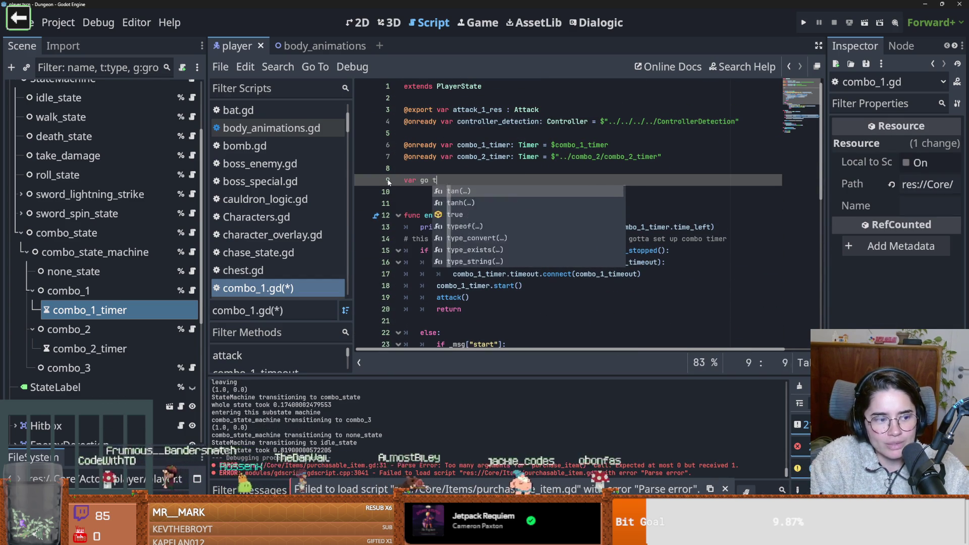
pyautogui.press('BackSpace')
pyautogui.press('BackSpace')
pyautogui.press('BackSpace')
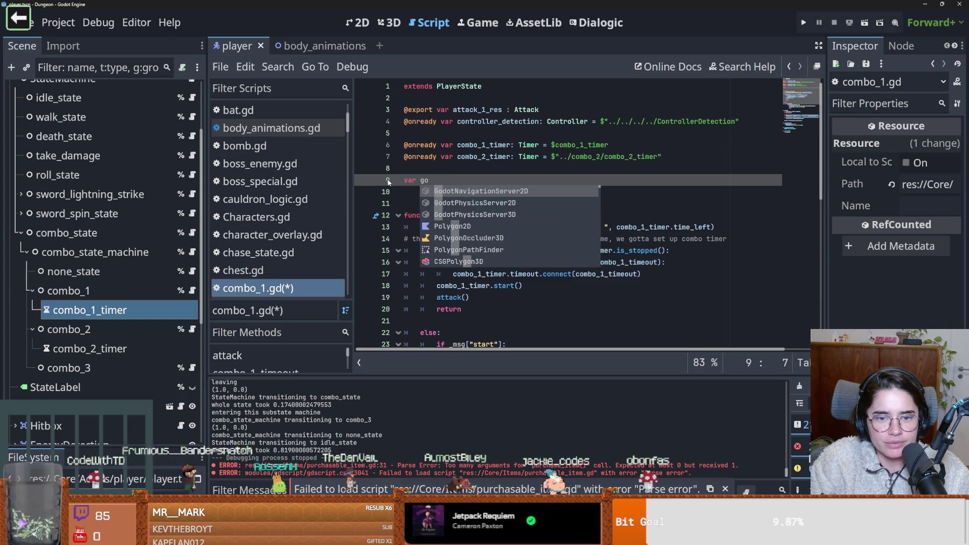
pyautogui.write('_to_next')
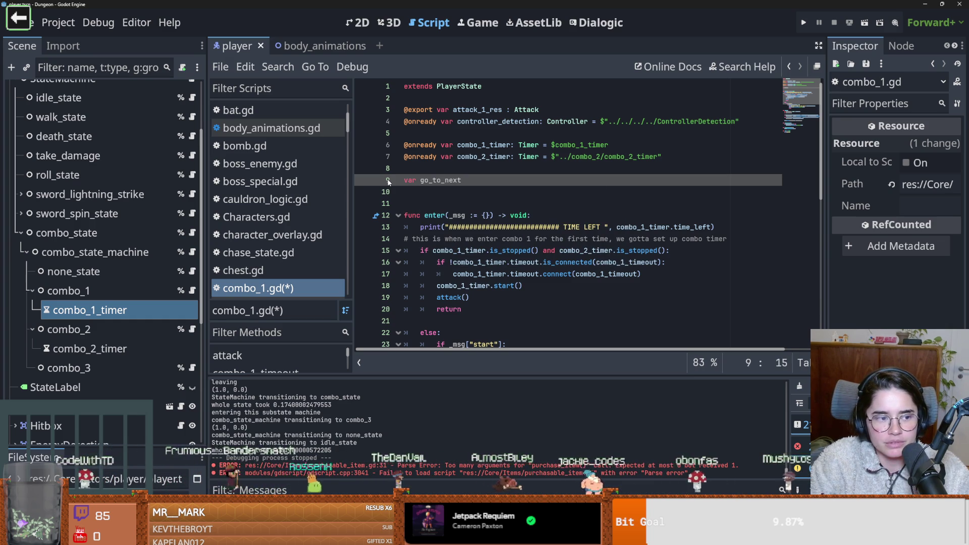
pyautogui.write(' = false')
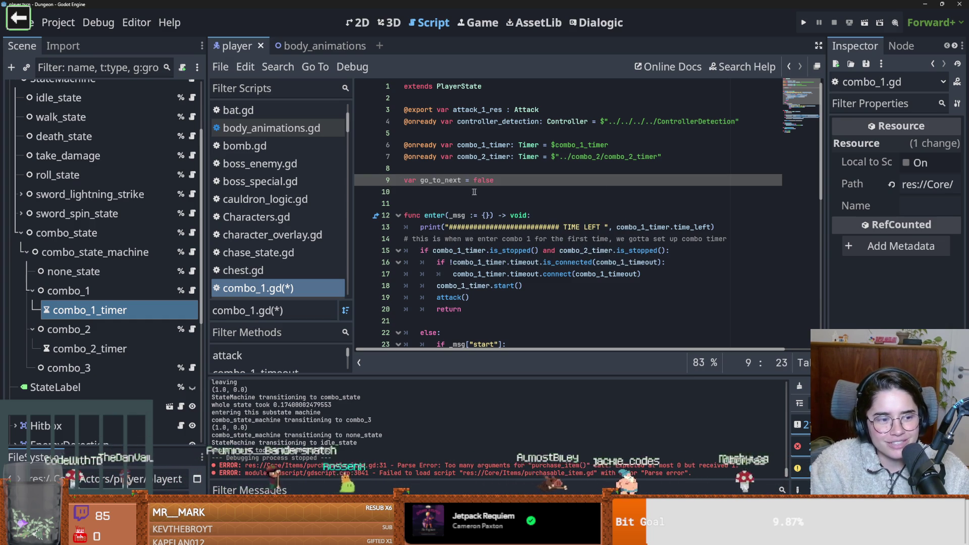
pyautogui.click(421, 180)
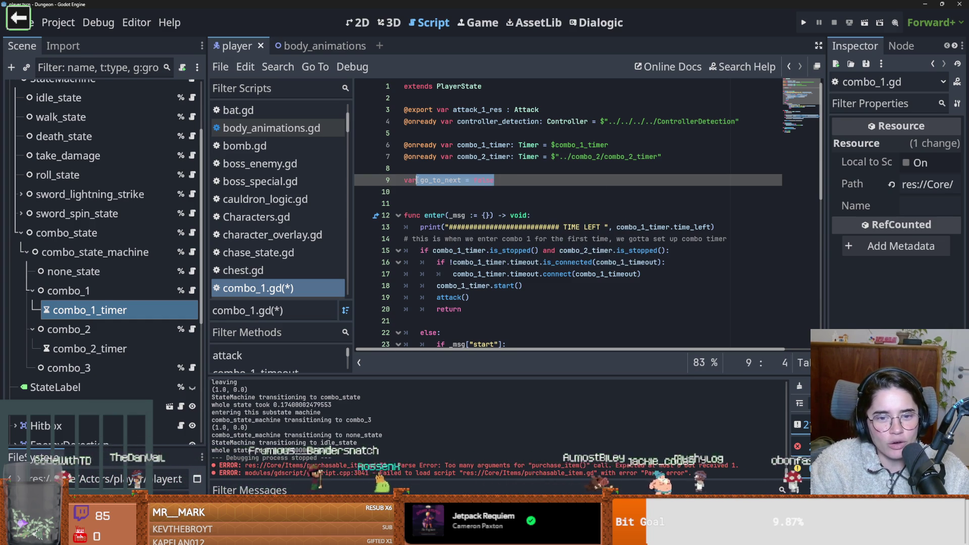
# Add 'go_to_next = true' inside the time_left > 0.0 branch and save combo_1.gd
pyautogui.scroll(-4, 483, 220)
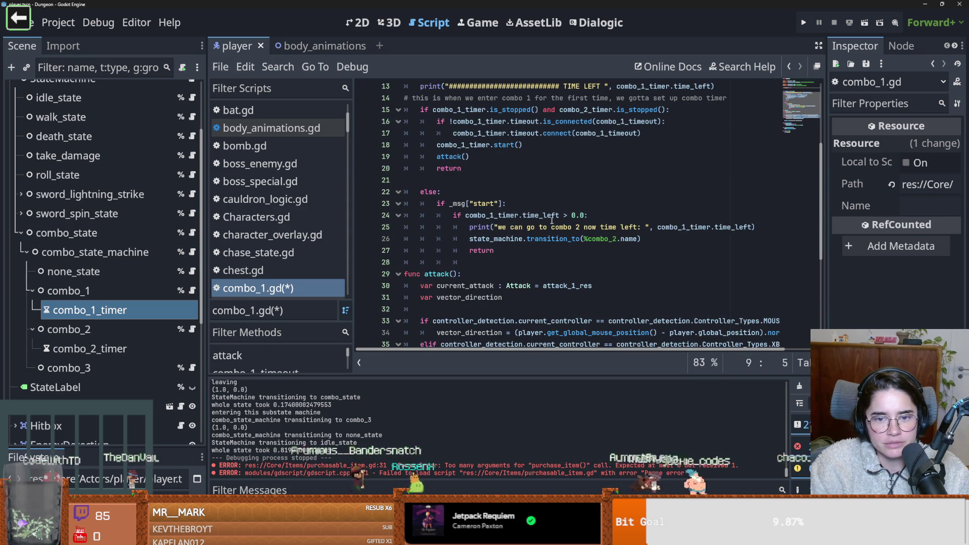
pyautogui.click(610, 219)
pyautogui.press('Return')
pyautogui.write('go_to_next = false')
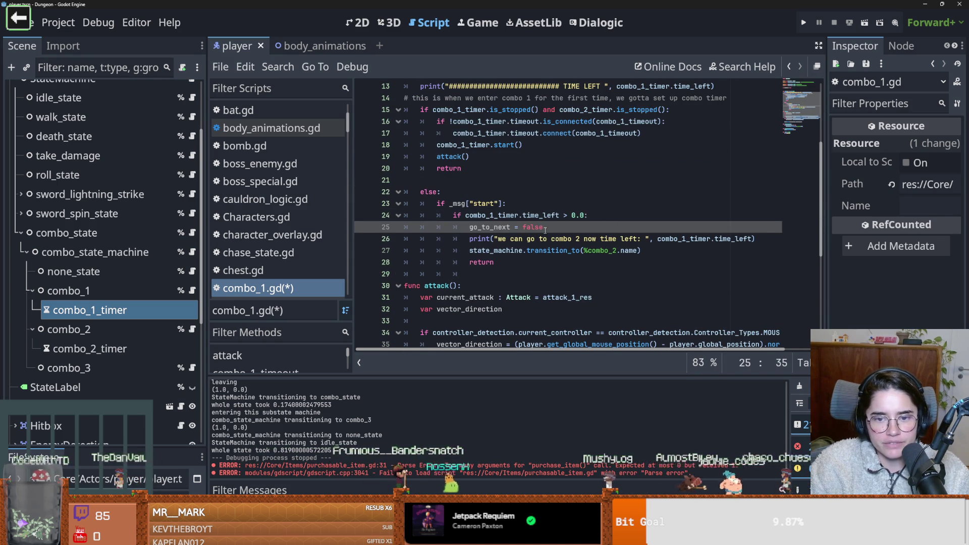
pyautogui.doubleClick(533, 227)
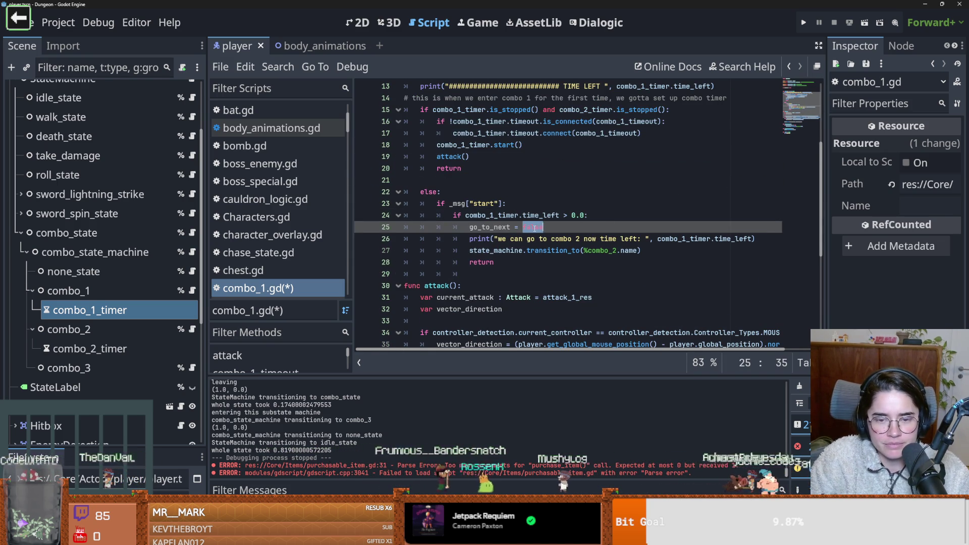
pyautogui.write('true')
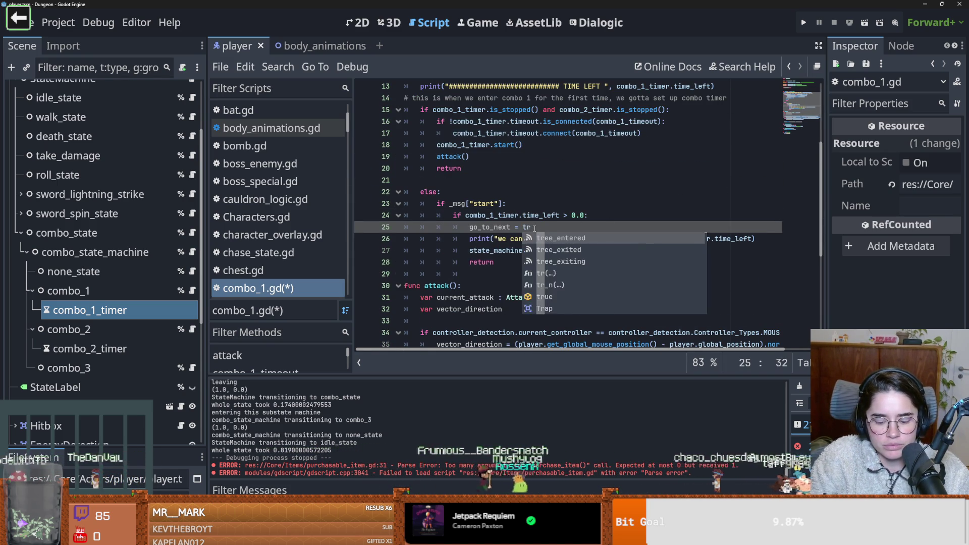
pyautogui.hotkey('ctrl', 's')
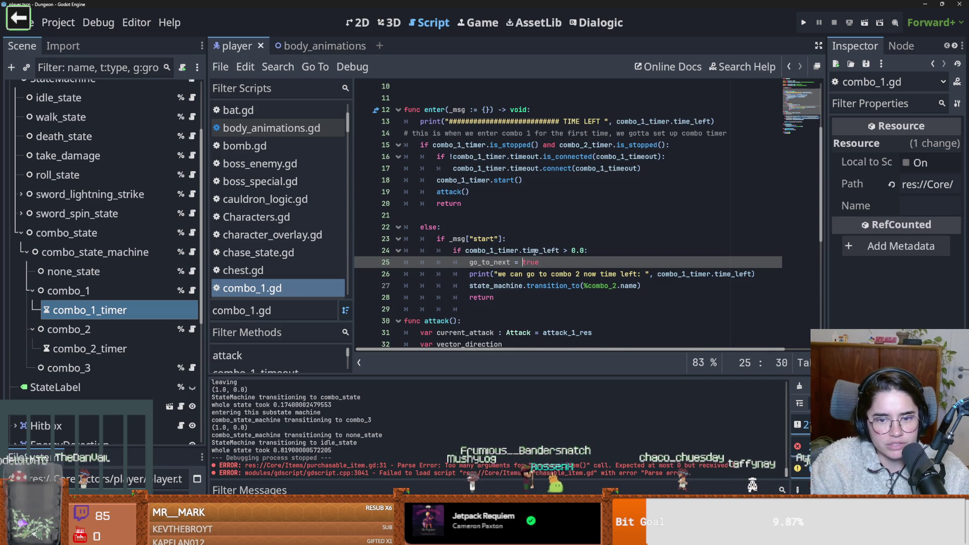
pyautogui.moveTo(550, 264); pyautogui.dragTo(473, 263)
pyautogui.scroll(2, 499, 299)
pyautogui.scroll(-1, 499, 299)
pyautogui.moveTo(539, 297); pyautogui.dragTo(468, 298)
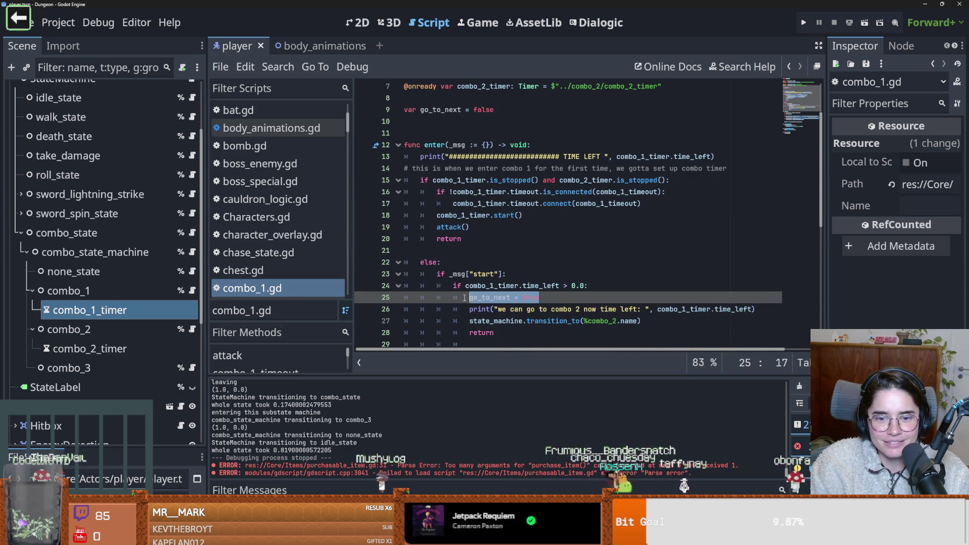
pyautogui.scroll(-8, 489, 297)
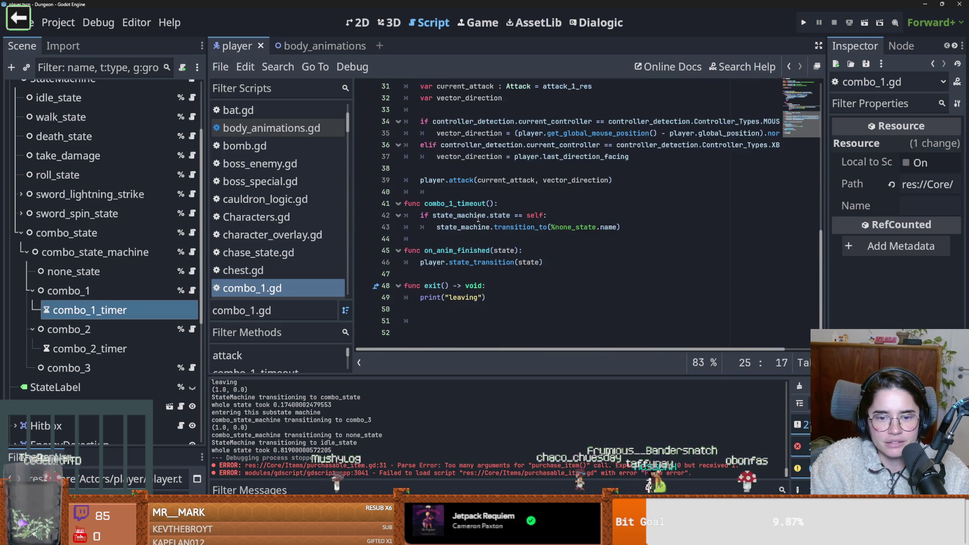
pyautogui.scroll(1, 522, 247)
pyautogui.click(640, 268)
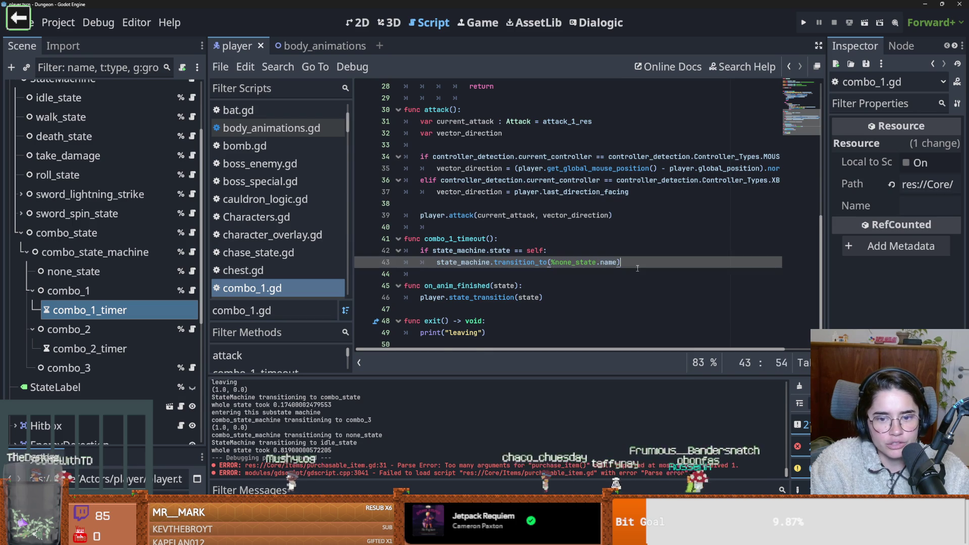
# Insert 'if go_to_next == true:' with 'pass' at the top of combo_1_timeout and save
pyautogui.press('Return')
pyautogui.click(524, 239)
pyautogui.press('Return')
pyautogui.write('if ')
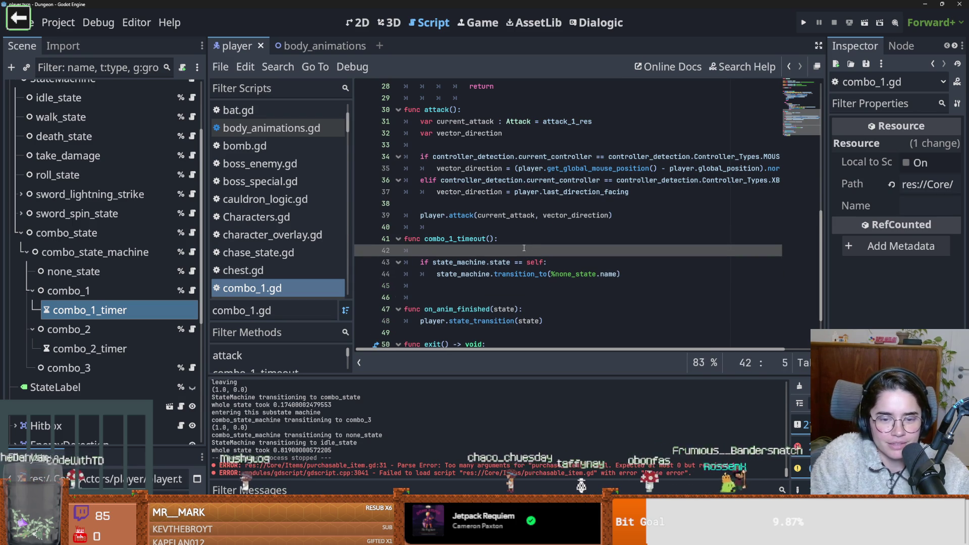
pyautogui.write('go_to_next = fa')
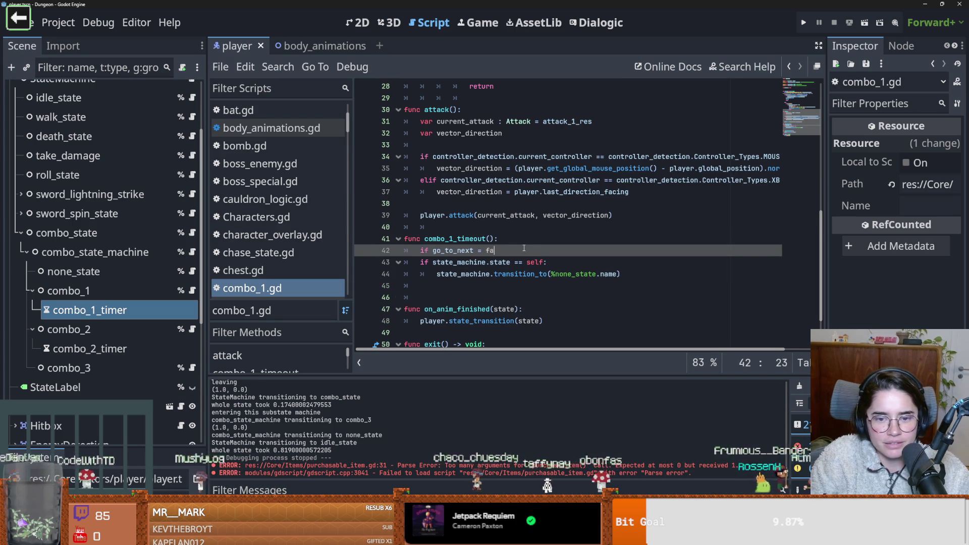
pyautogui.write('= true:')
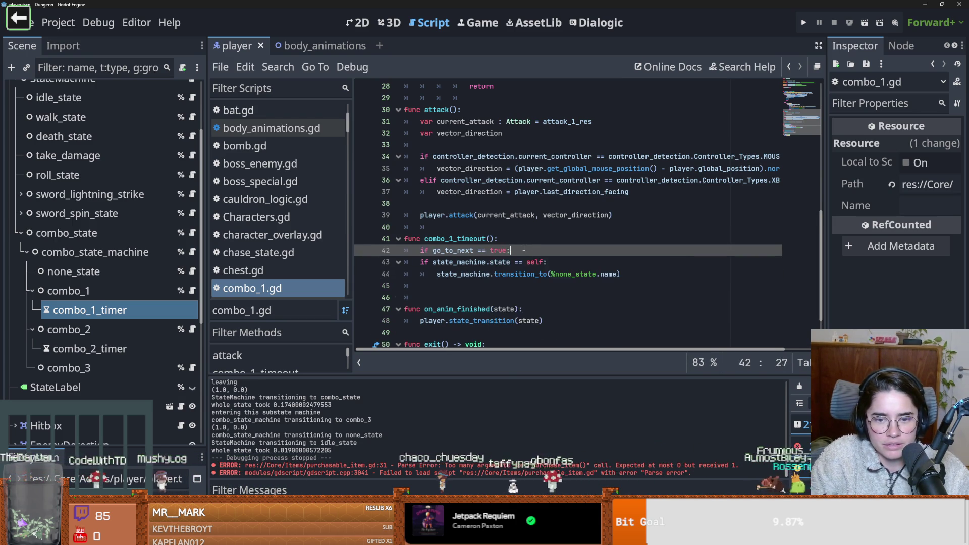
pyautogui.press('Return')
pyautogui.write('pass')
pyautogui.hotkey('ctrl', 's')
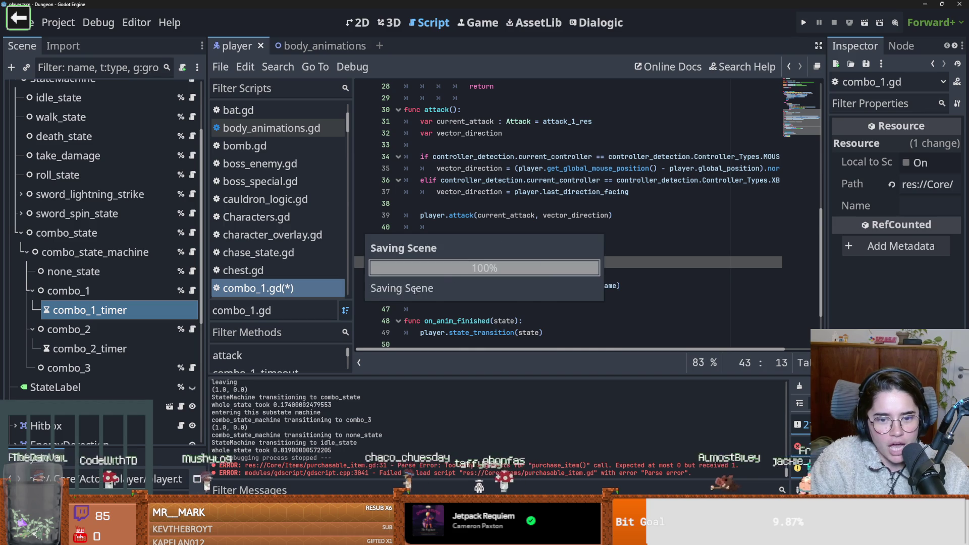
pyautogui.click(421, 276)
# Turn line 44's state_machine.state check into an elif and save
pyautogui.write('el')
pyautogui.hotkey('ctrl', 's')
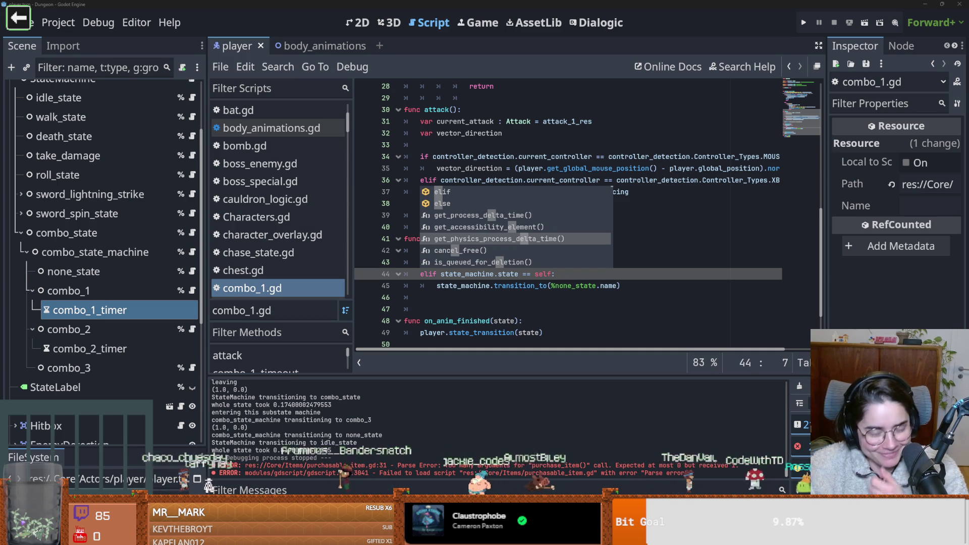
# Revert the elif back to a plain if and save combo_1.gd
pyautogui.click(545, 317)
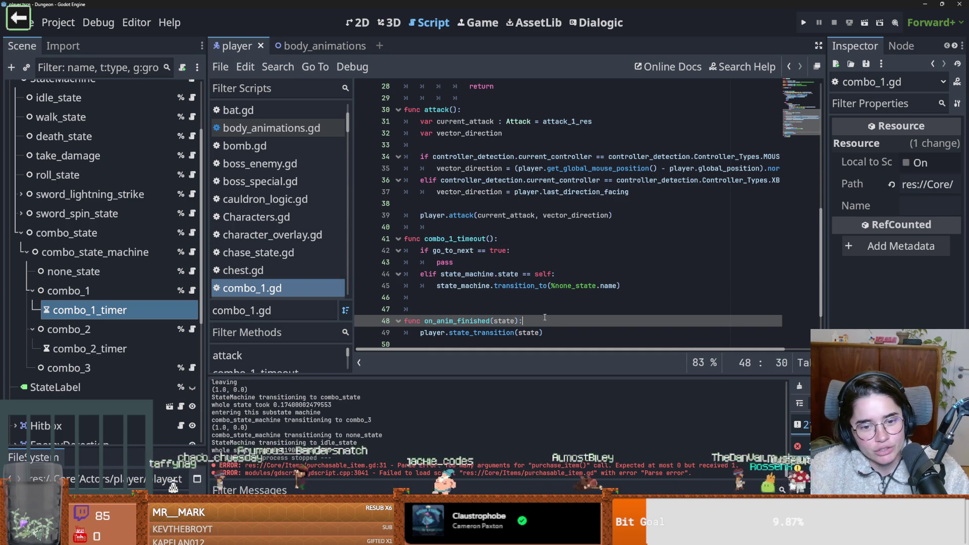
pyautogui.hotkey('ctrl', 'z')
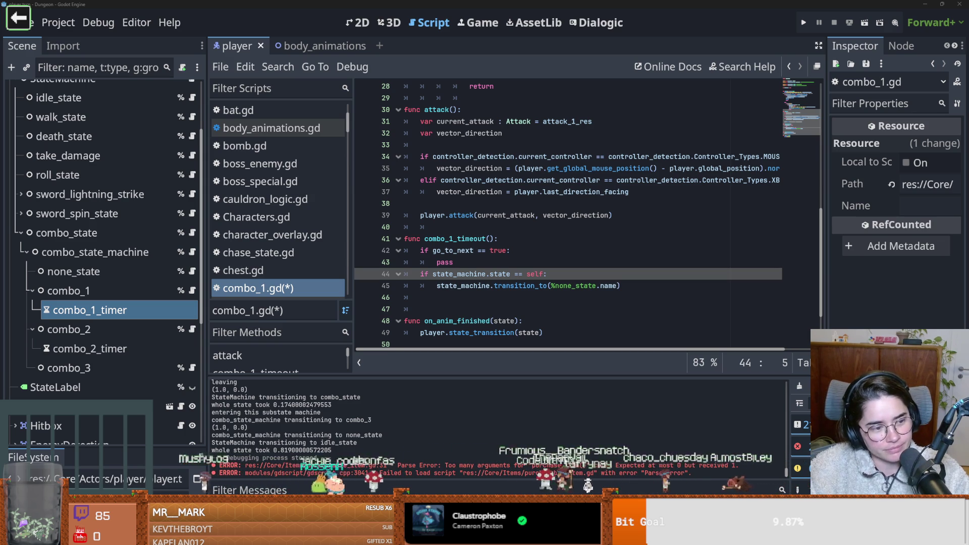
pyautogui.click(540, 267)
pyautogui.hotkey('ctrl', 's')
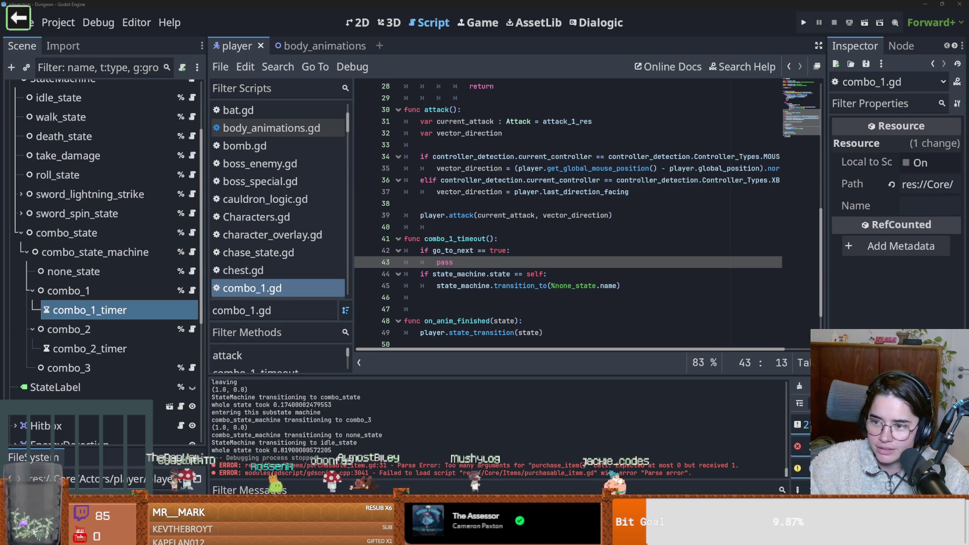
pyautogui.press('Up')
pyautogui.press('Up')
pyautogui.press('Up')
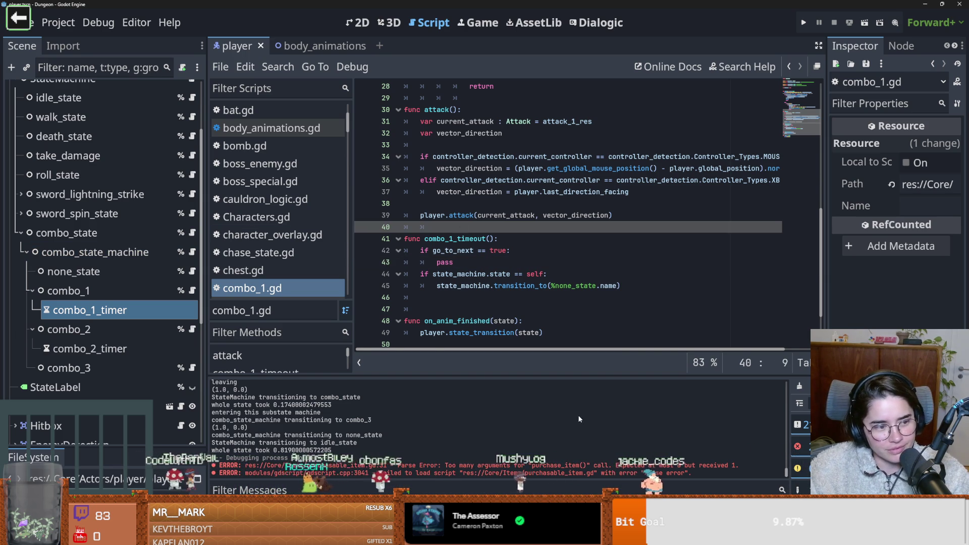
# Delete the empty lines before player.attack and after vector_direction in attack(), saving combo_1.gd
pyautogui.scroll(3, 594, 239)
pyautogui.hotkey('ctrl', 's')
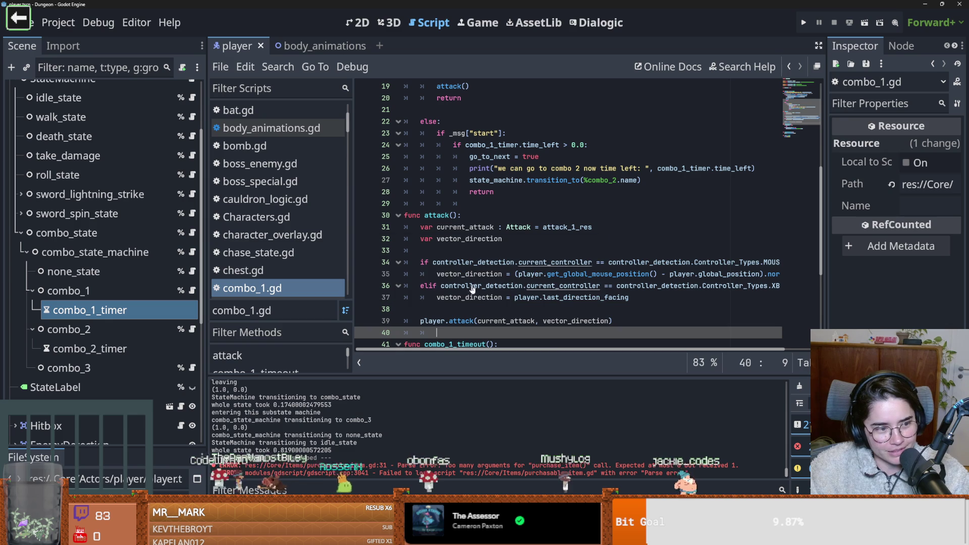
pyautogui.click(453, 309)
pyautogui.press('BackSpace')
pyautogui.hotkey('ctrl', 's')
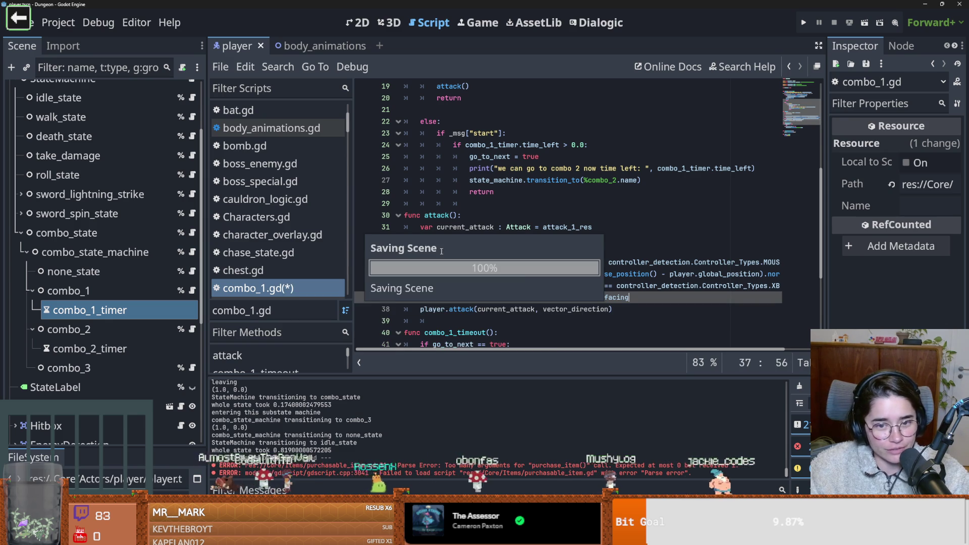
pyautogui.click(444, 248)
pyautogui.press('BackSpace')
pyautogui.press('BackSpace')
pyautogui.hotkey('ctrl', 's')
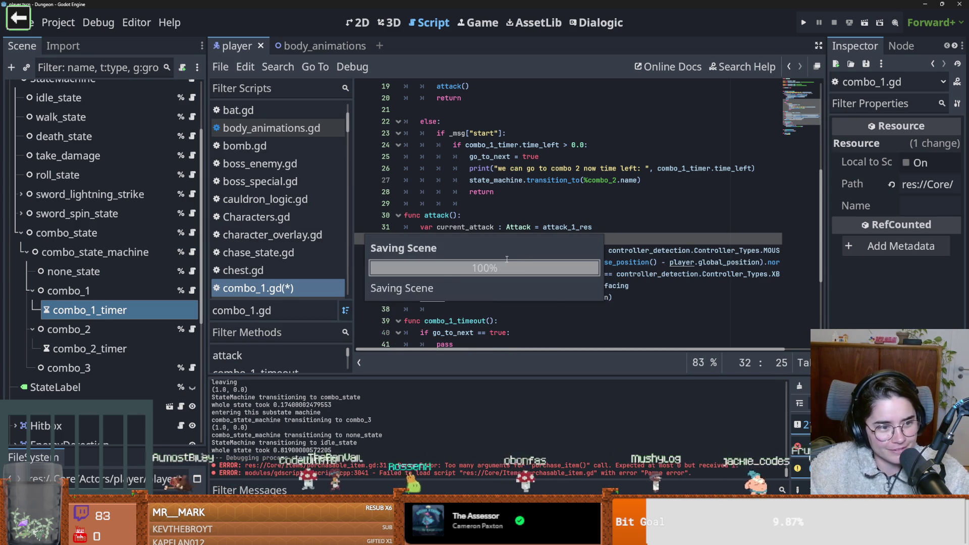
# Try adding a blank line after the player.attack call, then remove it again
pyautogui.scroll(-4, 507, 262)
pyautogui.click(656, 211)
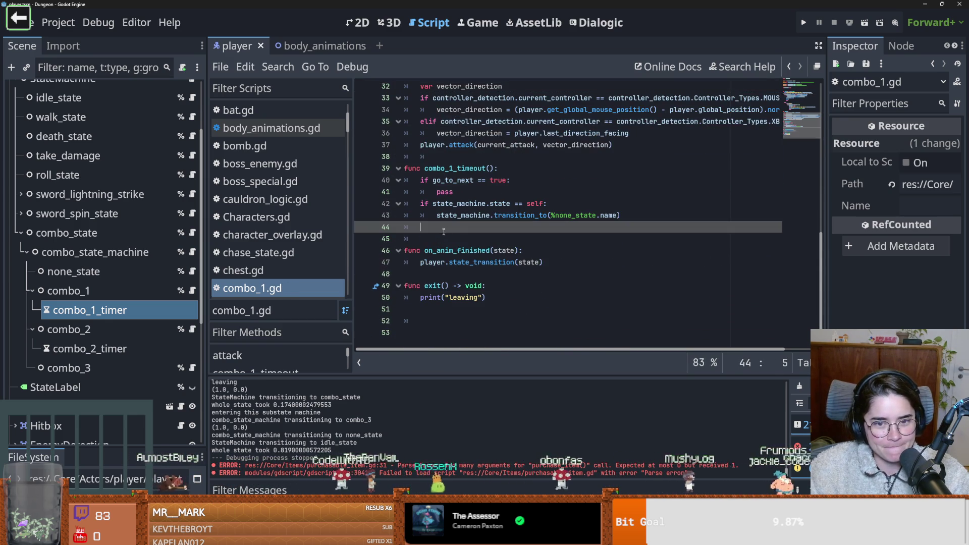
pyautogui.scroll(3, 497, 247)
pyautogui.click(497, 247)
pyautogui.scroll(2, 497, 247)
pyautogui.press('Return')
pyautogui.press('BackSpace')
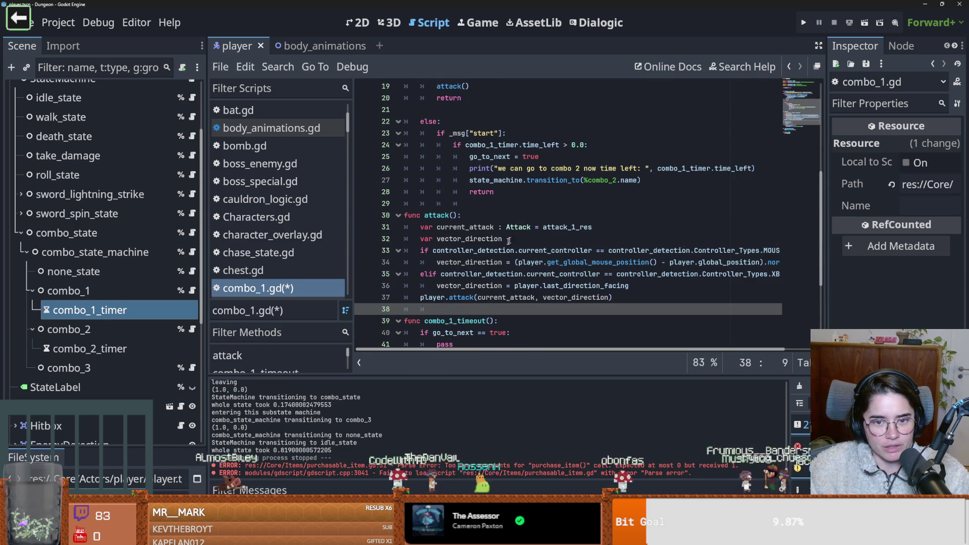
# Inspect the go_to_next = true assignment and open the combo_state_machine node's script
pyautogui.scroll(3, 504, 245)
pyautogui.scroll(1, 505, 245)
pyautogui.scroll(-2, 505, 244)
pyautogui.moveTo(497, 263); pyautogui.dragTo(446, 224)
pyautogui.moveTo(539, 228); pyautogui.dragTo(471, 228)
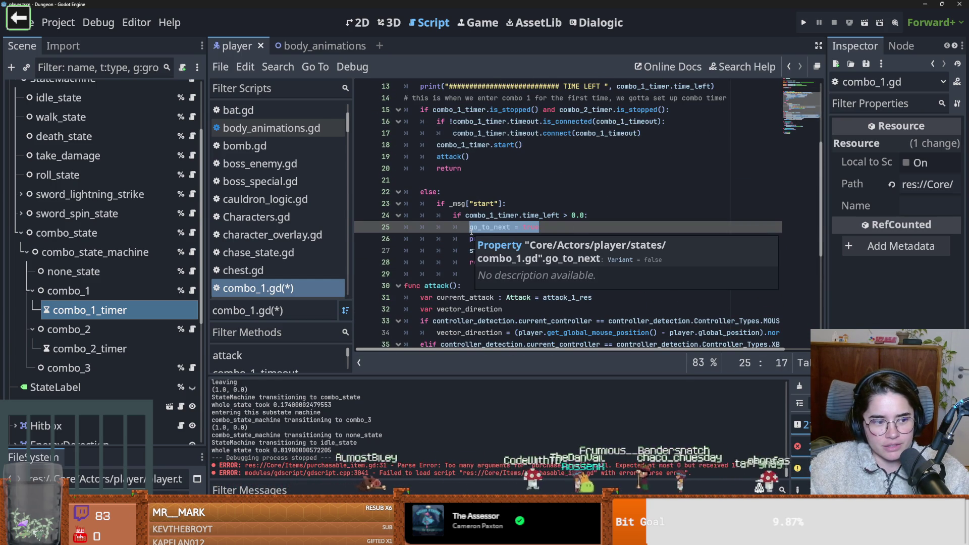
pyautogui.moveTo(539, 227); pyautogui.dragTo(471, 227)
pyautogui.click(473, 227)
pyautogui.doubleClick(473, 227)
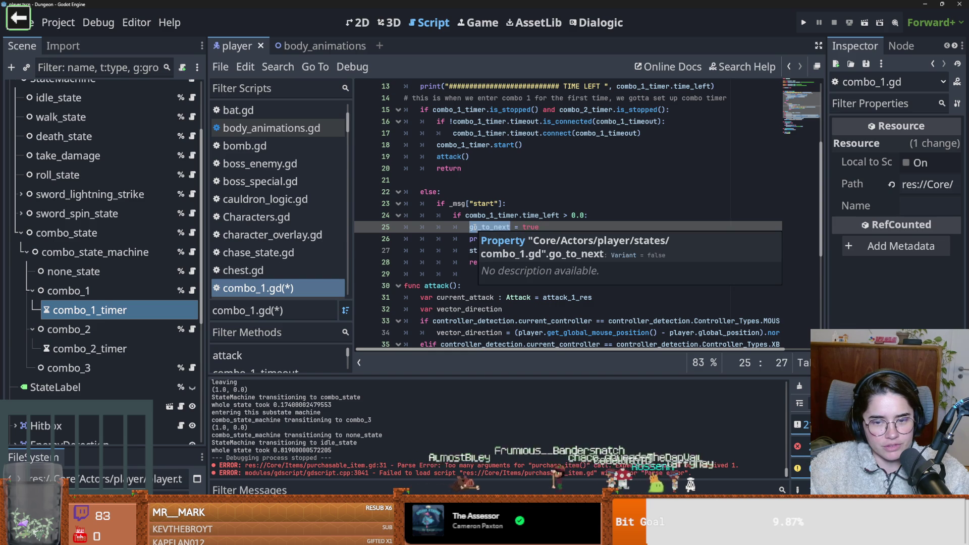
pyautogui.click(192, 254)
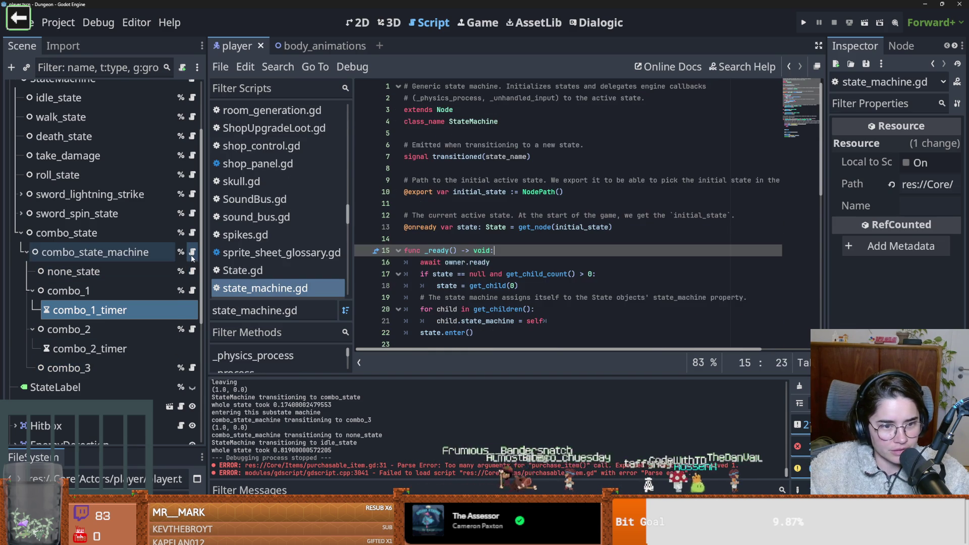
# Delete the leftover empty line in player.gd and save
pyautogui.click(461, 262)
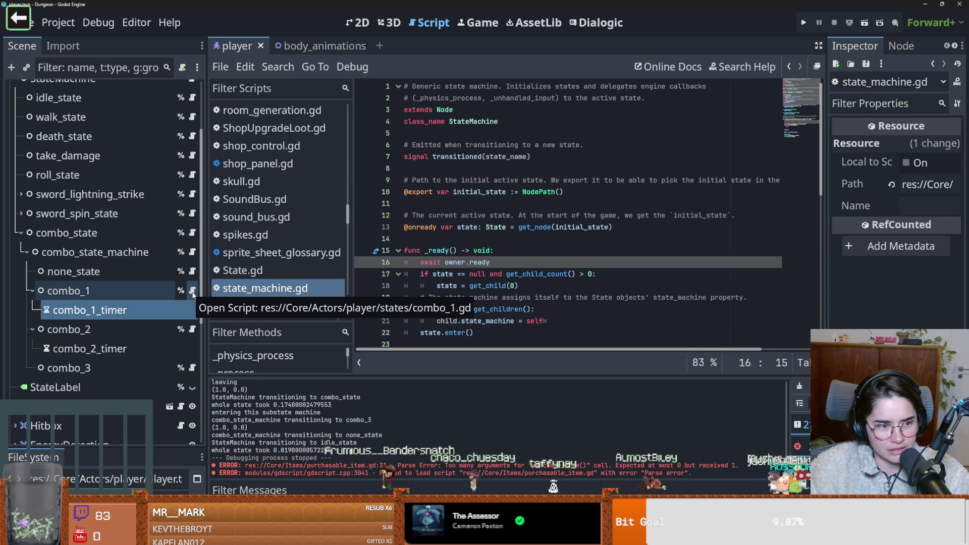
pyautogui.scroll(4, 183, 96)
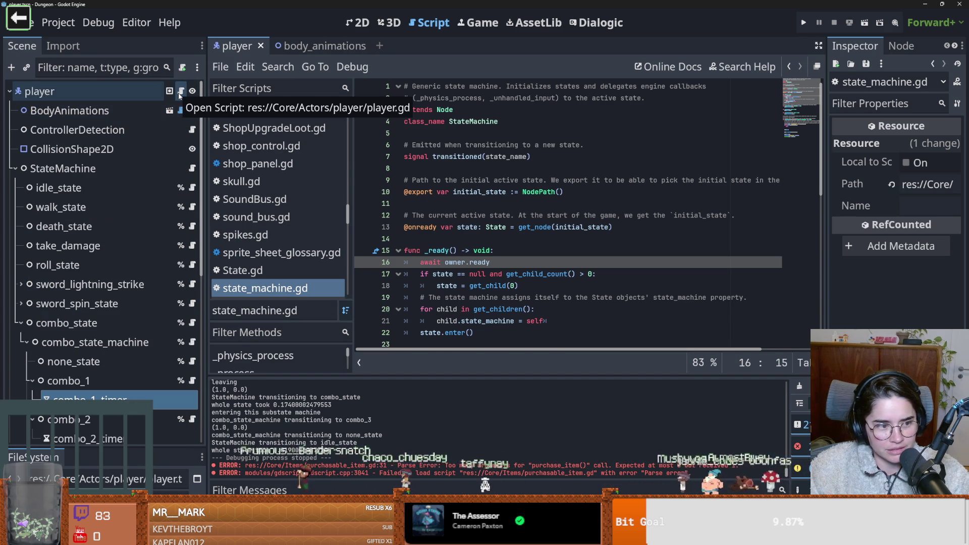
pyautogui.click(181, 92)
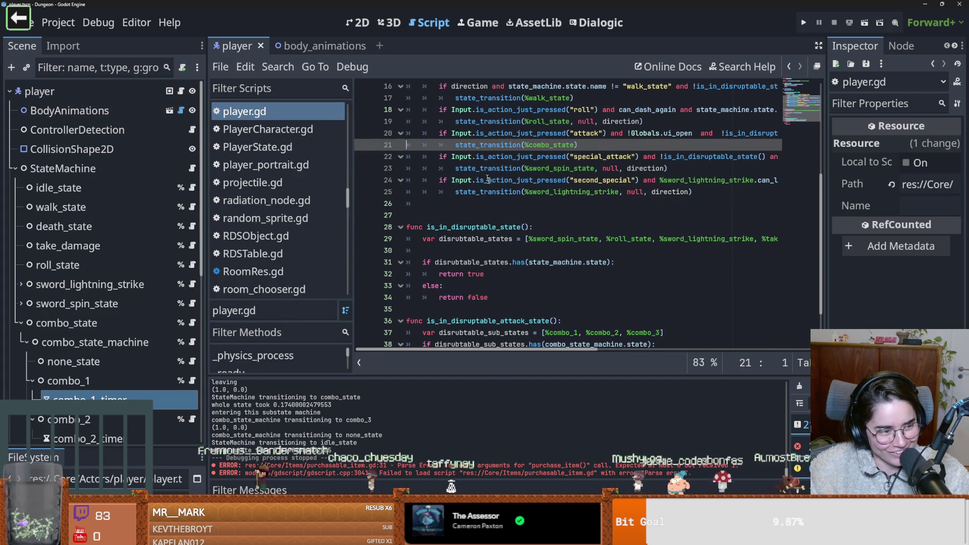
pyautogui.click(534, 192)
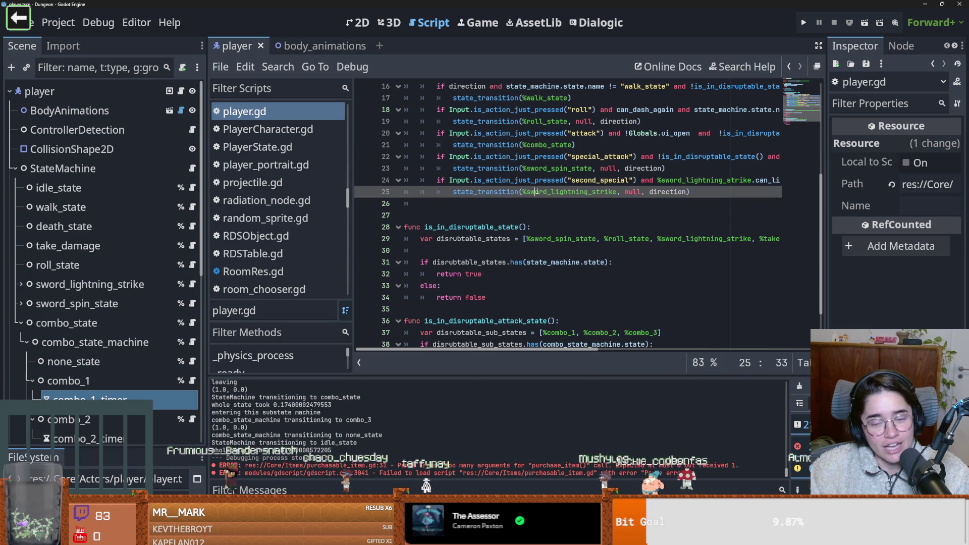
pyautogui.click(498, 219)
pyautogui.press('BackSpace')
pyautogui.hotkey('ctrl', 's')
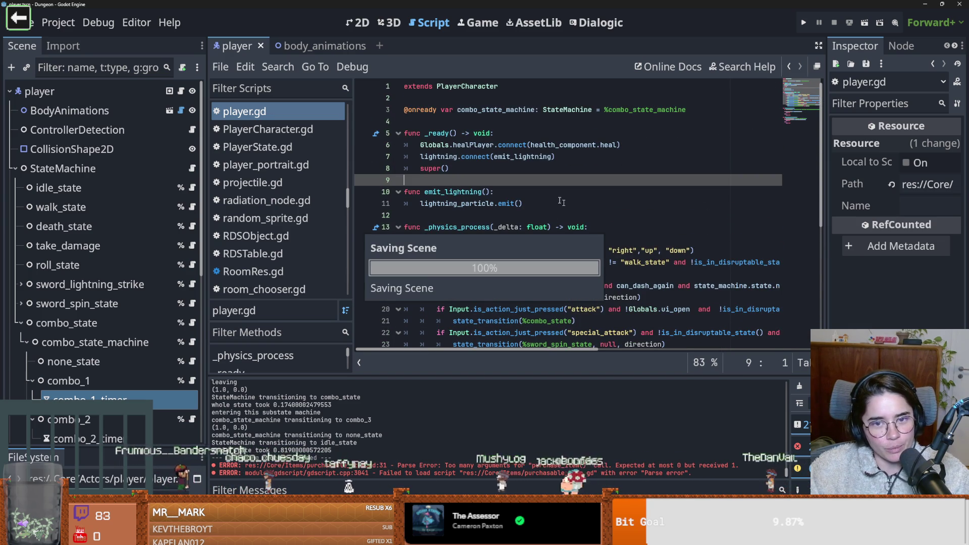
# Remove the stray indentation from empty line 71 in PlayerCharacter.gd
pyautogui.keyDown('ctrl'); pyautogui.click(463, 87); pyautogui.keyUp('ctrl')
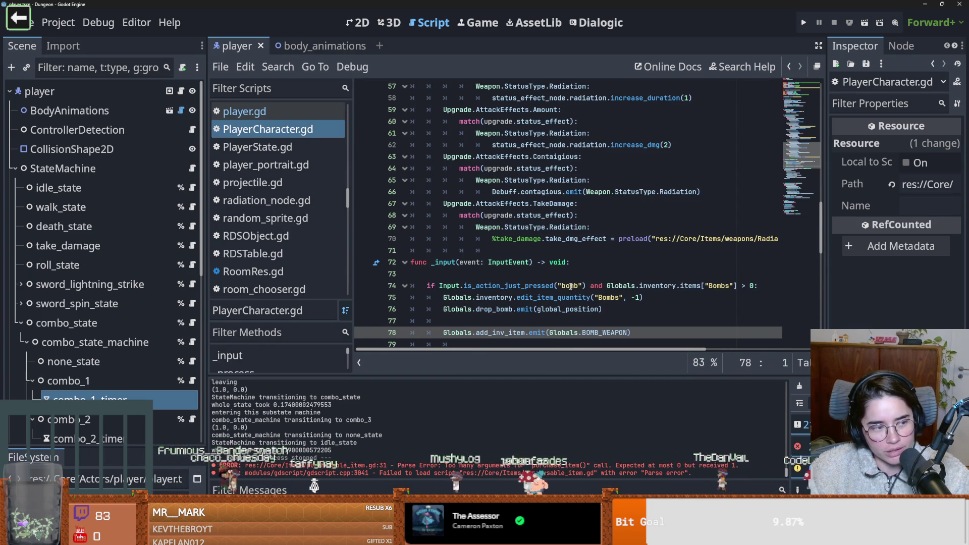
pyautogui.click(510, 251)
pyautogui.press('BackSpace')
pyautogui.press('BackSpace')
pyautogui.scroll(15, 505, 264)
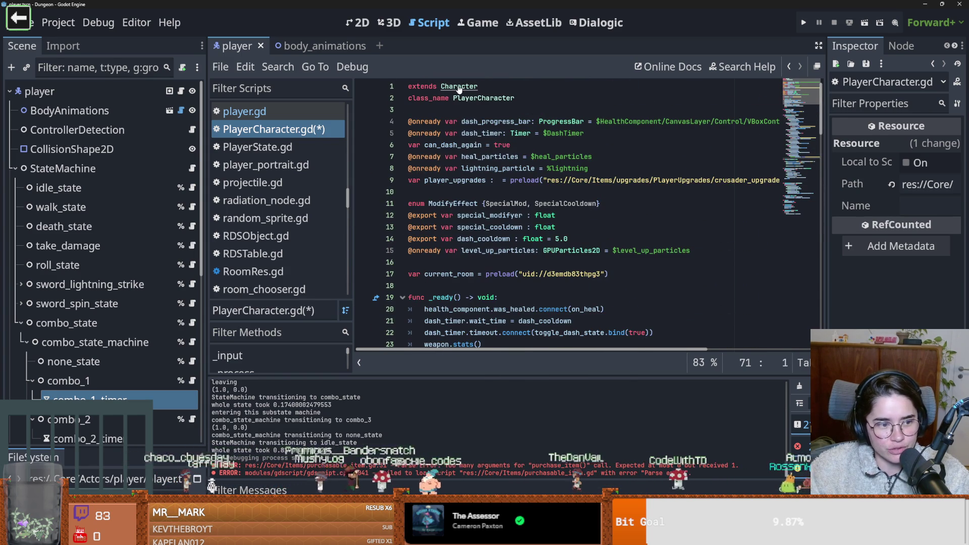
# Jump to the Character base script and review the code around state_transition and on_damage_taken
pyautogui.keyDown('ctrl'); pyautogui.click(460, 87); pyautogui.keyUp('ctrl')
pyautogui.press('Up')
pyautogui.scroll(-3, 515, 242)
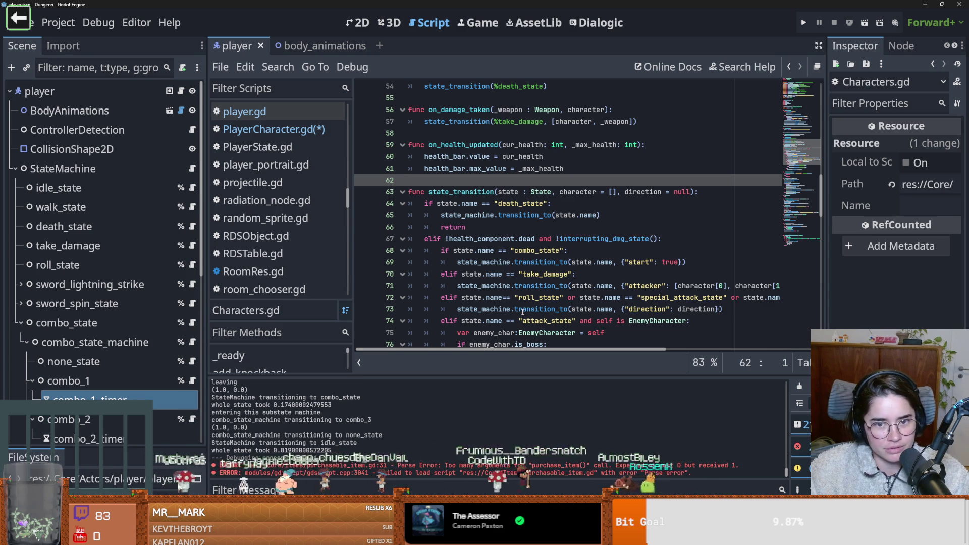
pyautogui.scroll(4, 454, 185)
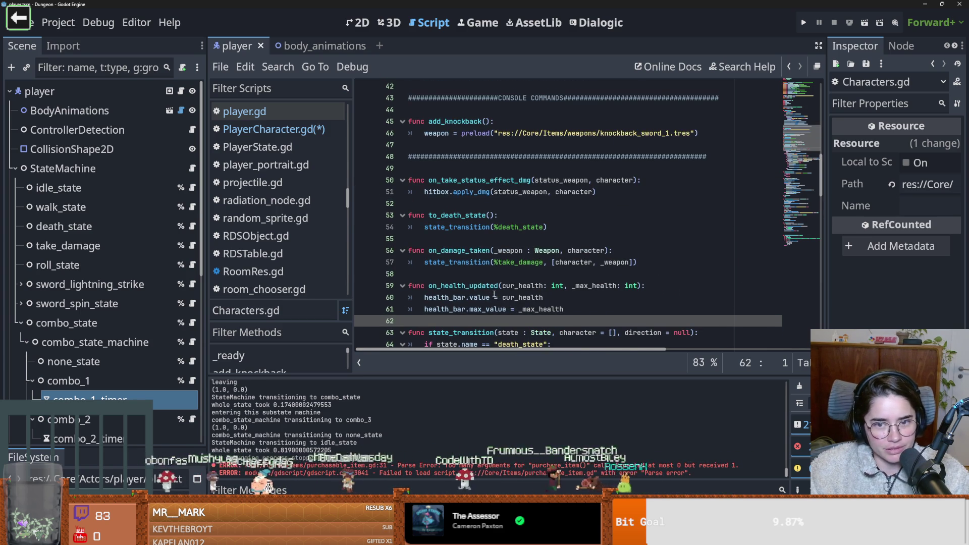
pyautogui.click(457, 273)
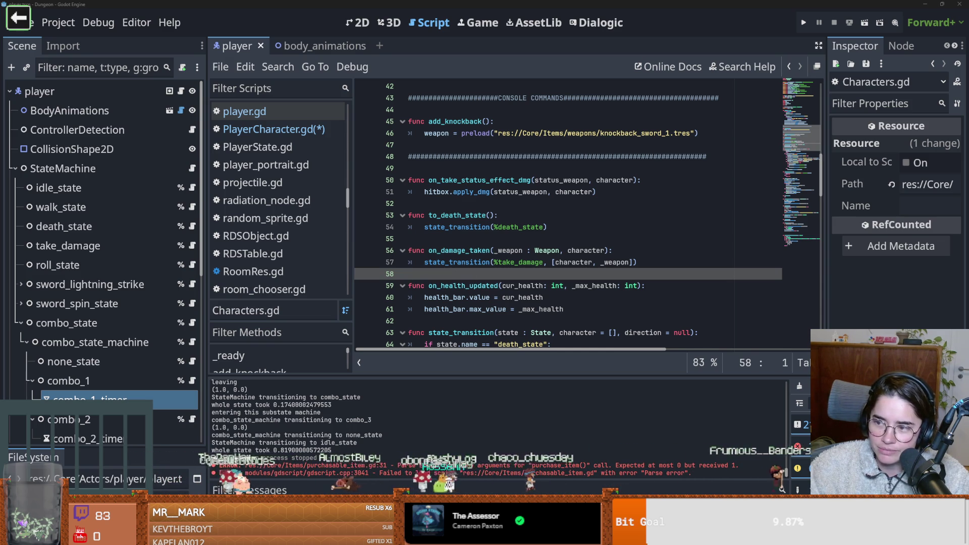
pyautogui.click(523, 250)
# Find state_transition in Characters.gd and select the combo_state name on line 68
pyautogui.scroll(-1, 525, 256)
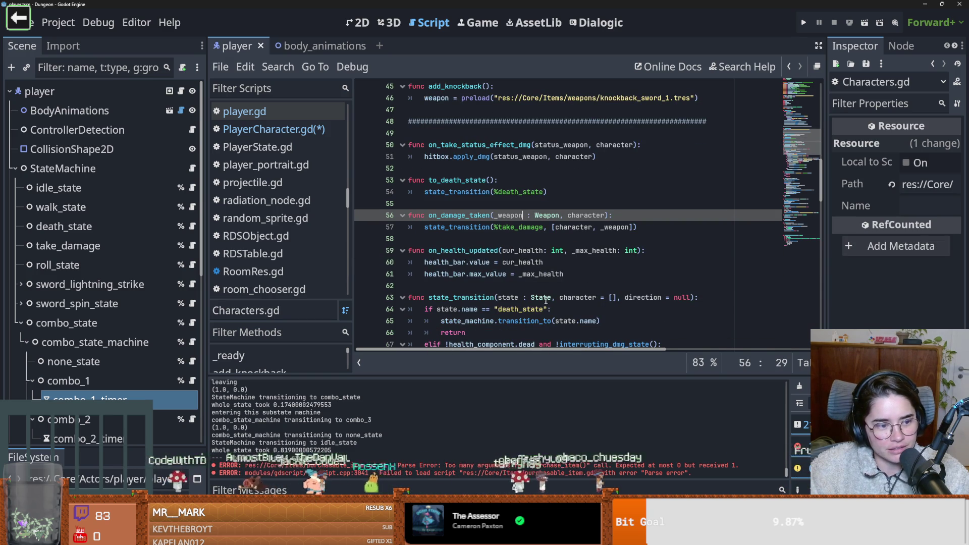
pyautogui.scroll(4, 543, 298)
pyautogui.scroll(11, 555, 287)
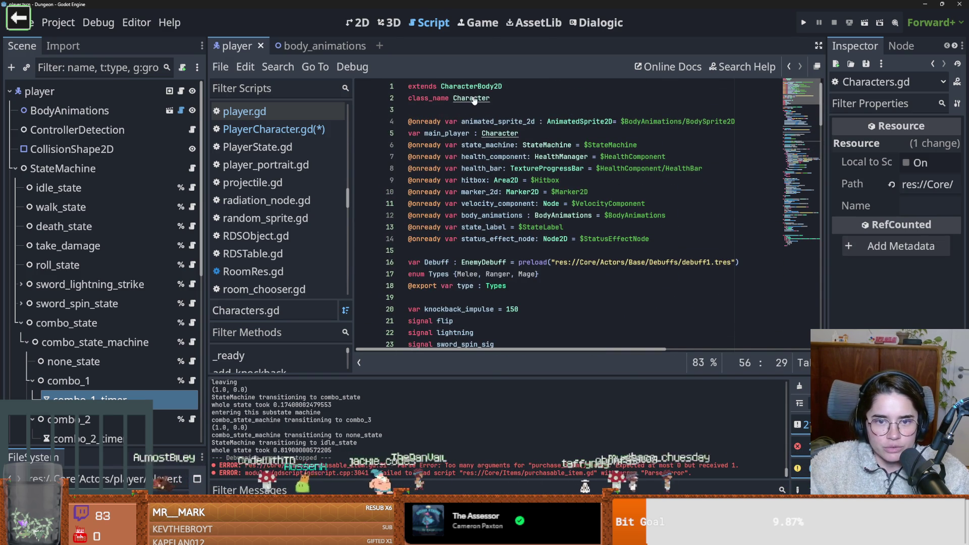
pyautogui.click(479, 98)
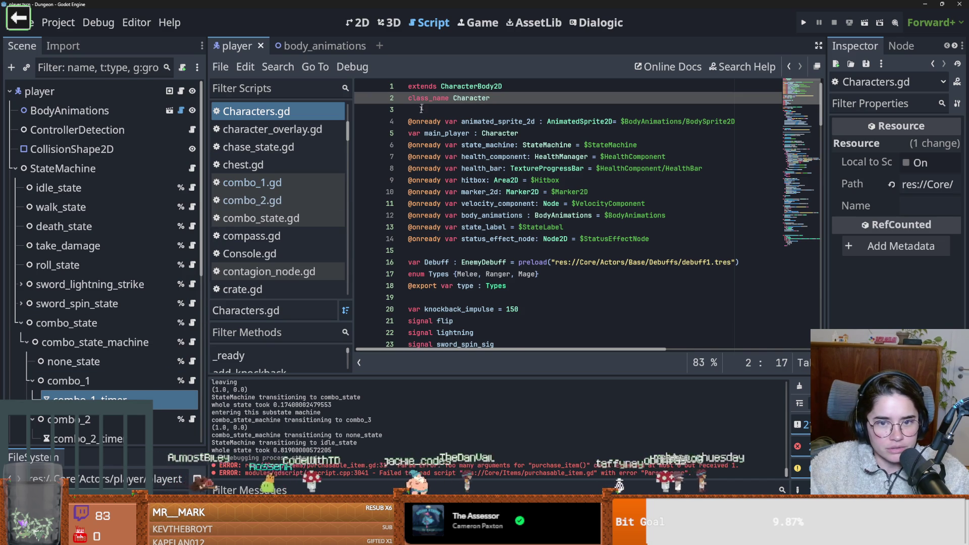
pyautogui.scroll(-15, 497, 253)
pyautogui.scroll(-4, 503, 246)
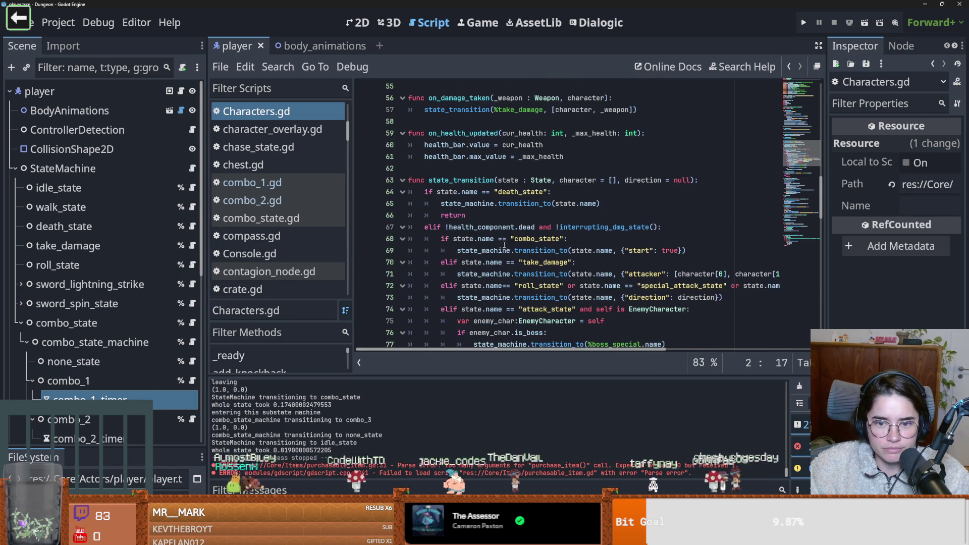
pyautogui.doubleClick(536, 203)
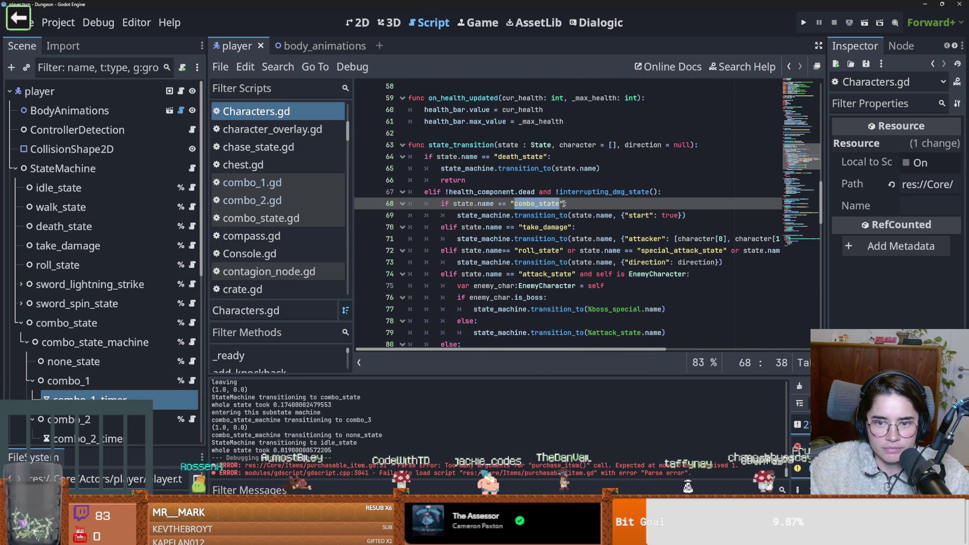
# Append ' is statem' after the combo_state comparison on line 68, trying the StateMachine suggestion
pyautogui.click(565, 203)
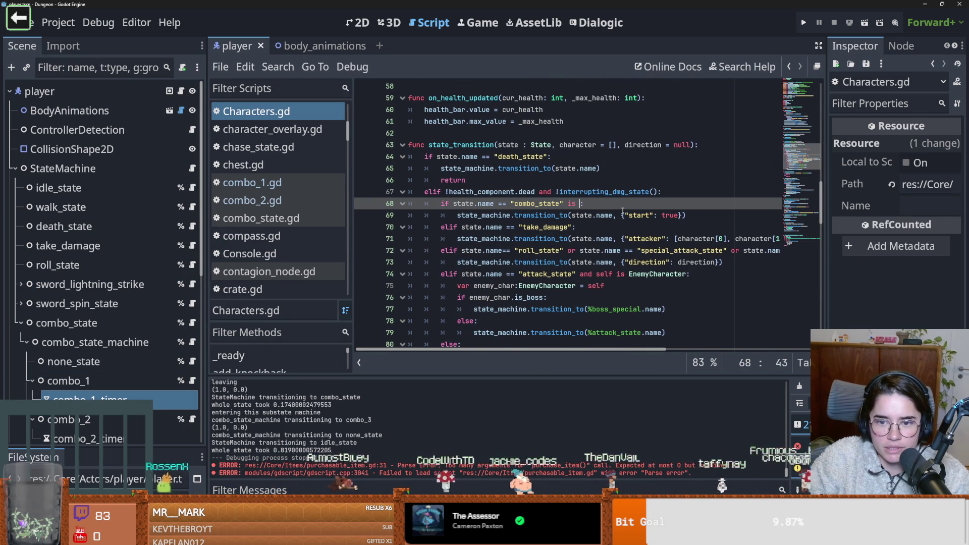
pyautogui.hotkey('ctrl', 'space')
pyautogui.write('s')
pyautogui.press('BackSpace')
pyautogui.write('sta')
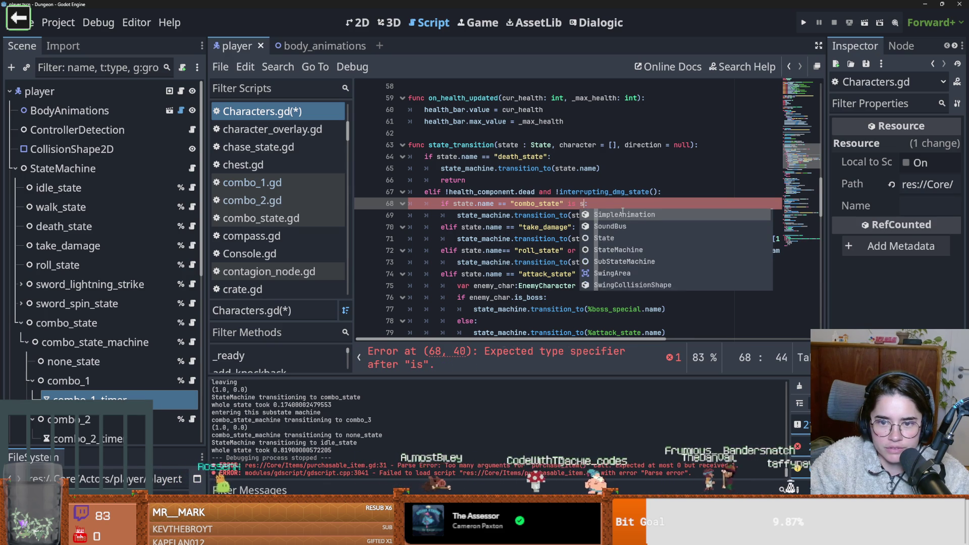
pyautogui.press('Down')
pyautogui.press('Return')
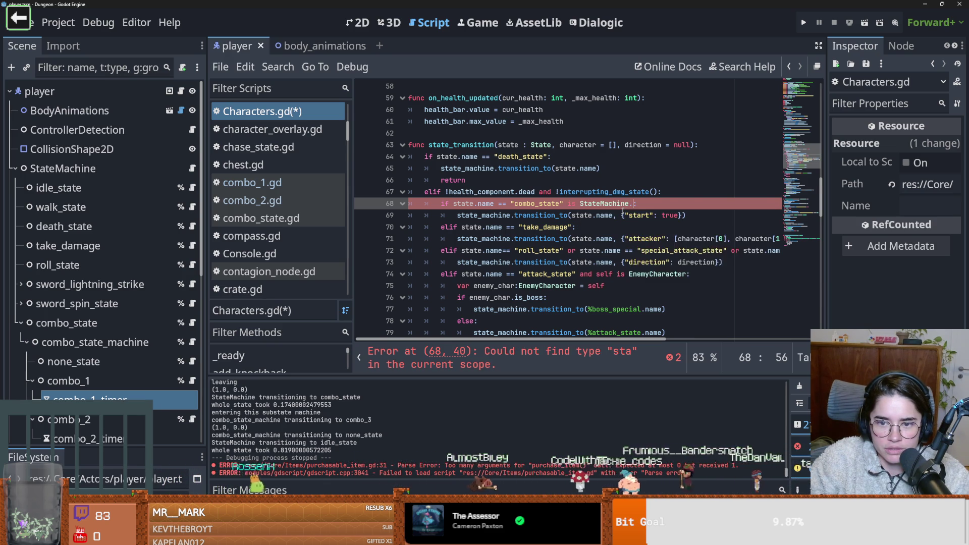
pyautogui.write('.')
pyautogui.press('BackSpace')
pyautogui.press('BackSpace')
pyautogui.press('BackSpace')
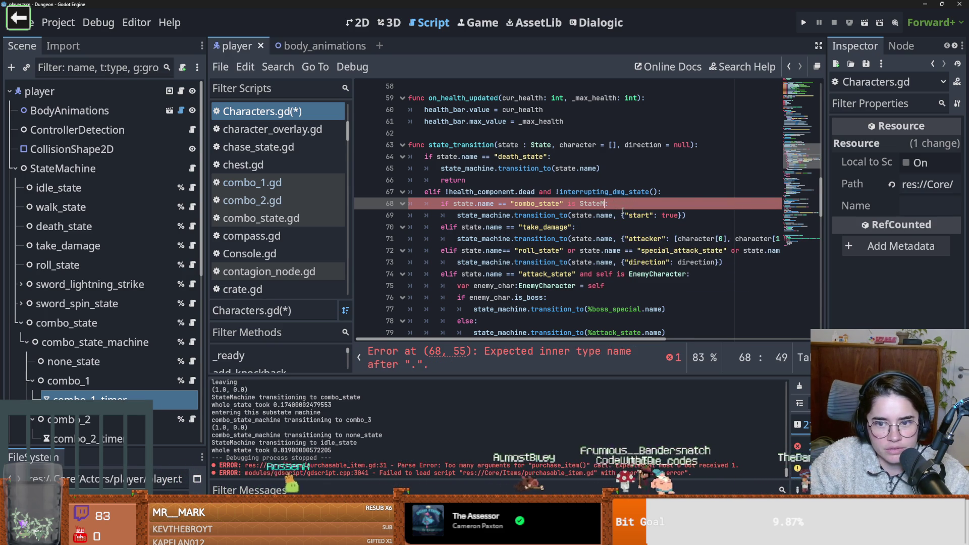
pyautogui.hotkey('ctrl', 'z')
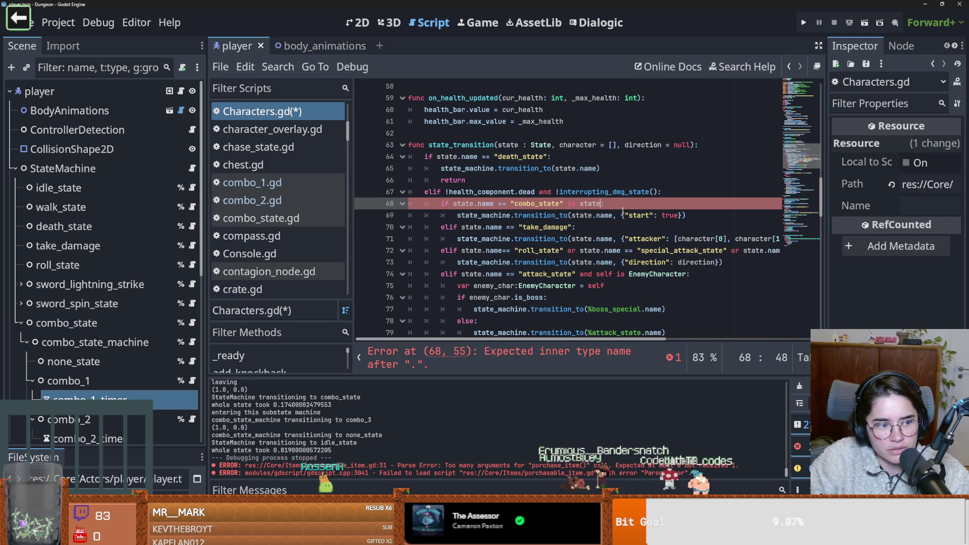
pyautogui.write('teme')
pyautogui.press('BackSpace')
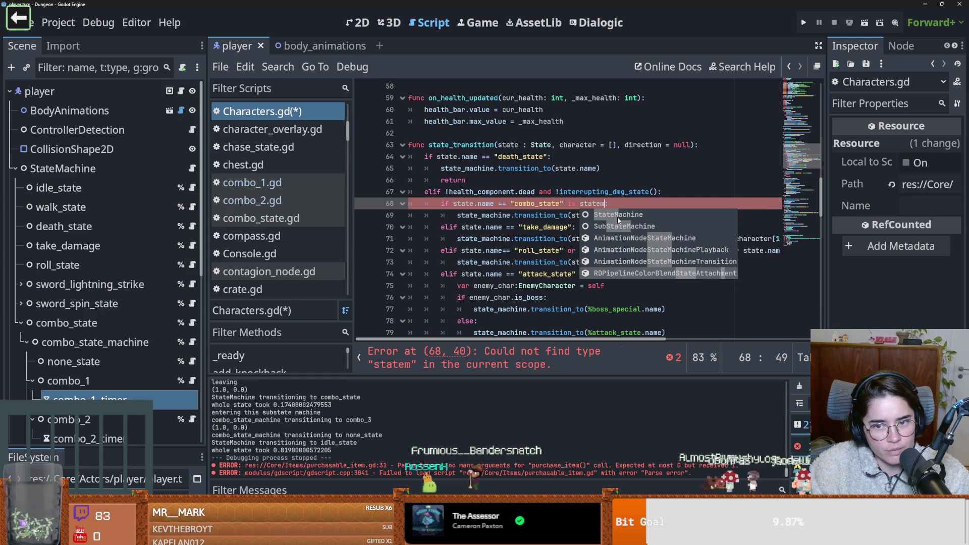
# Check the state_machine property info and return the caret to the end of line 68
pyautogui.click(601, 203)
pyautogui.press('Right')
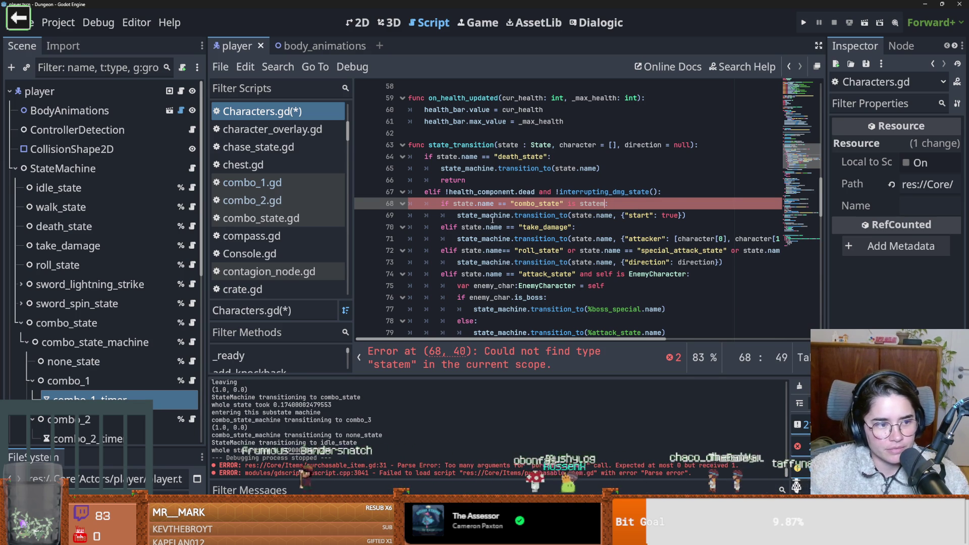
pyautogui.click(491, 216)
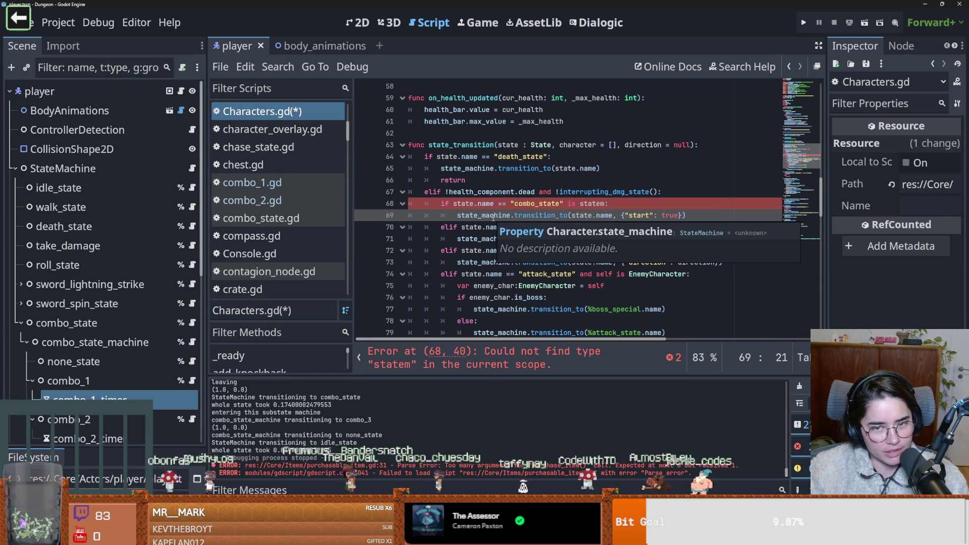
pyautogui.click(605, 204)
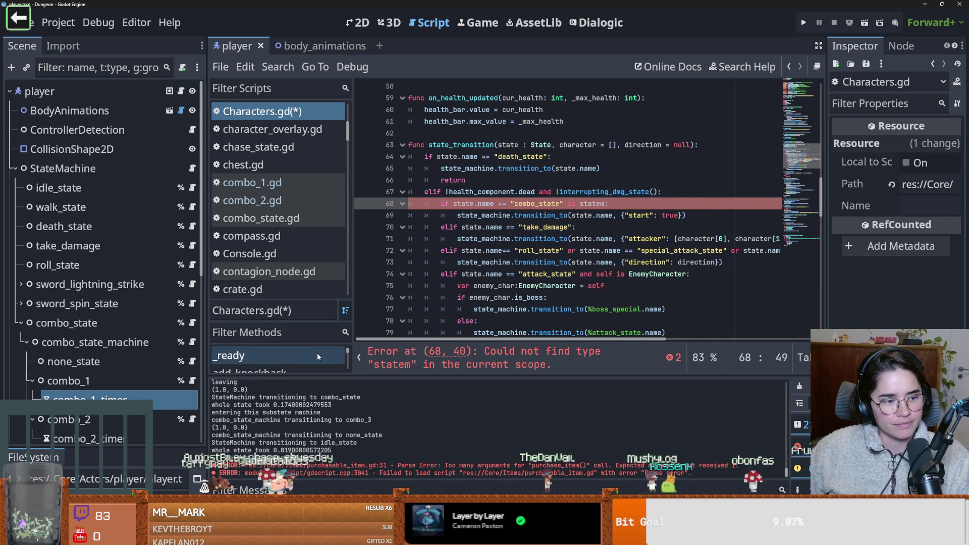
# Select the unfinished 'statem' word on line 68 and switch to the itch.io page in Firefox
pyautogui.click(522, 275)
pyautogui.doubleClick(604, 204)
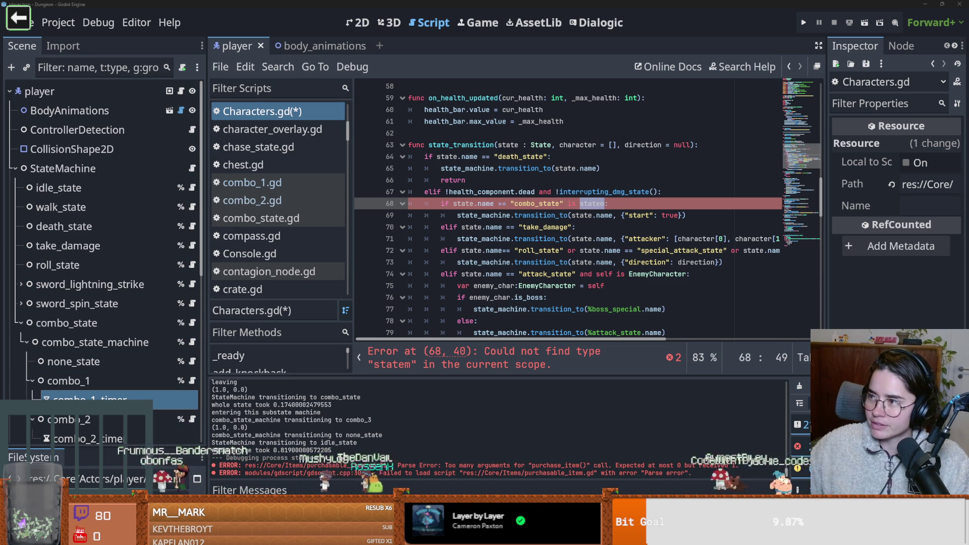
pyautogui.hotkey('alt', 'Tab')
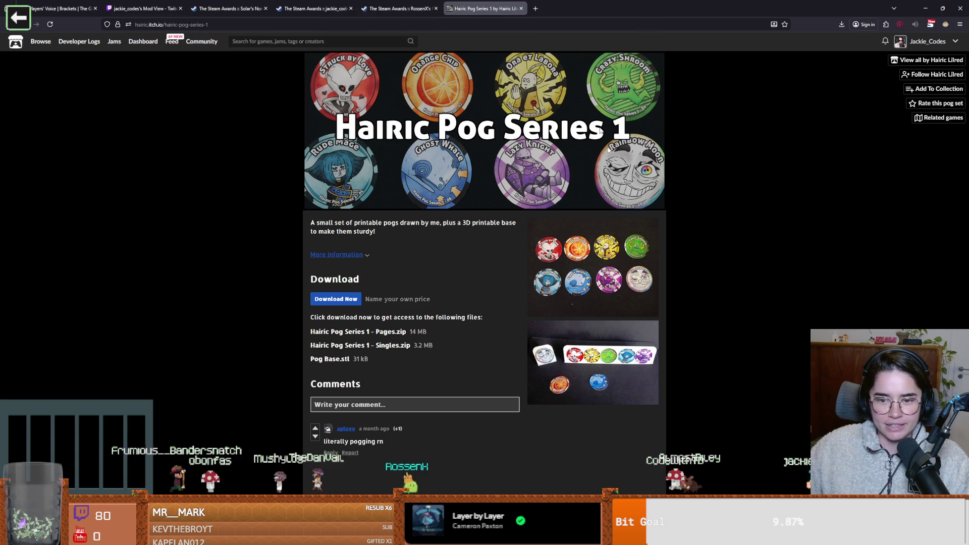
pyautogui.click(580, 386)
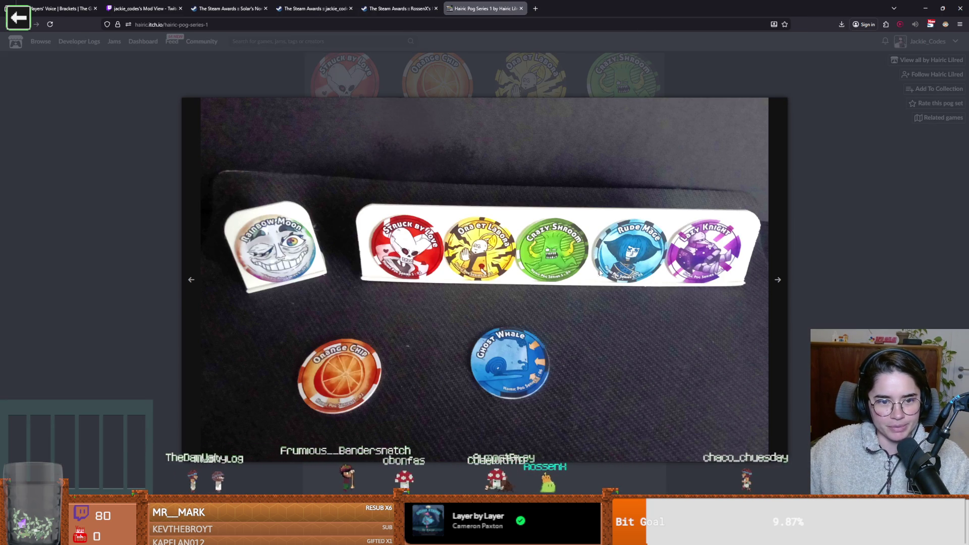
pyautogui.click(875, 259)
pyautogui.click(588, 276)
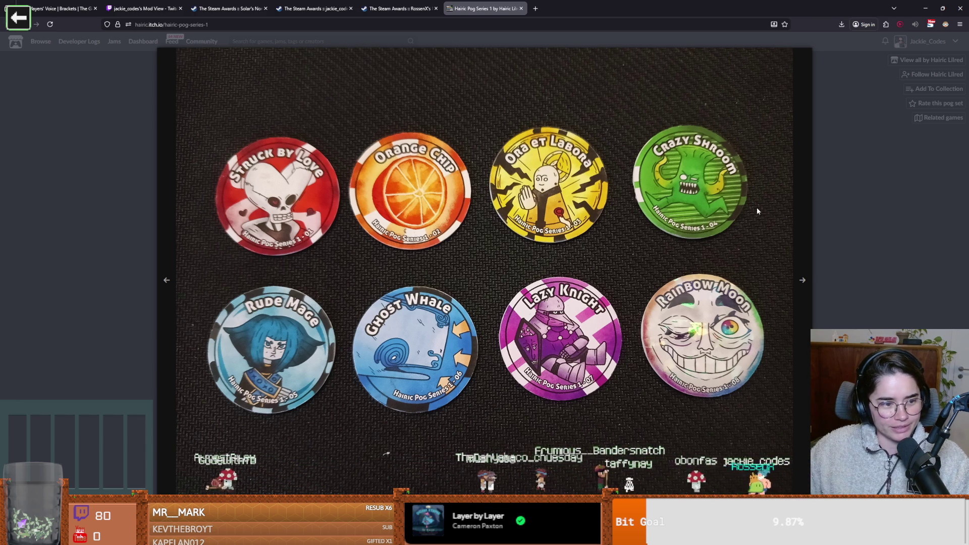
pyautogui.click(807, 213)
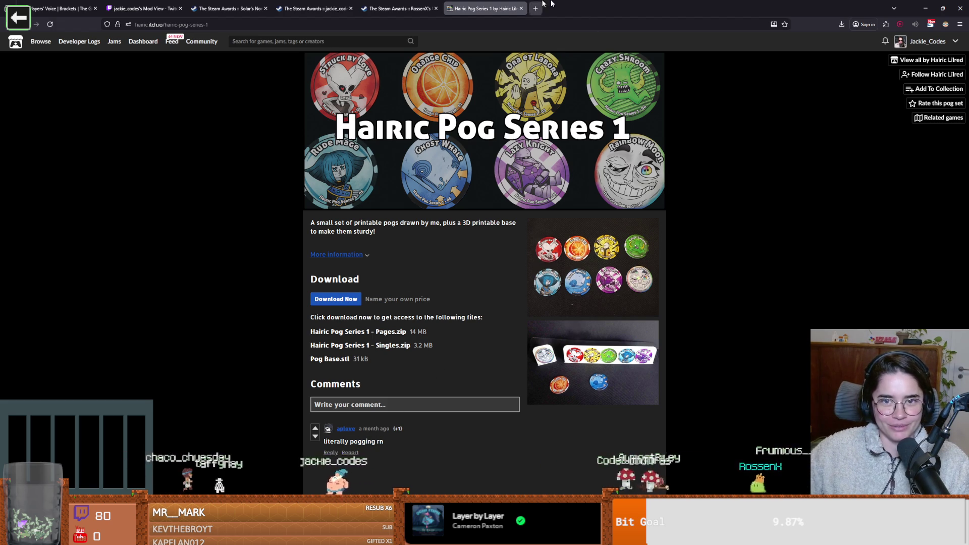
pyautogui.hotkey('alt', 'Tab')
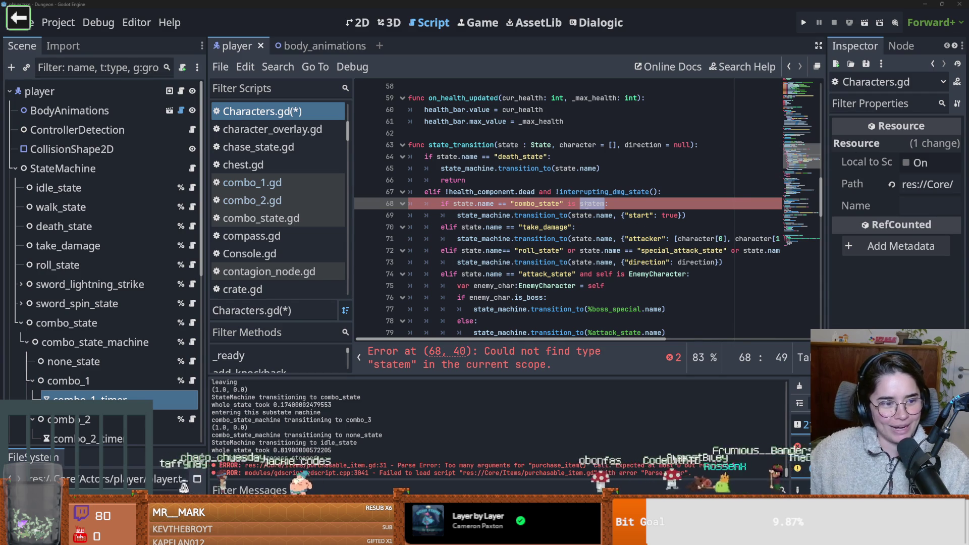
# Replace statem with state_machine.state != "combo_state" on line 68 and save Characters.gd
pyautogui.scroll(2, 571, 209)
pyautogui.scroll(-2, 575, 209)
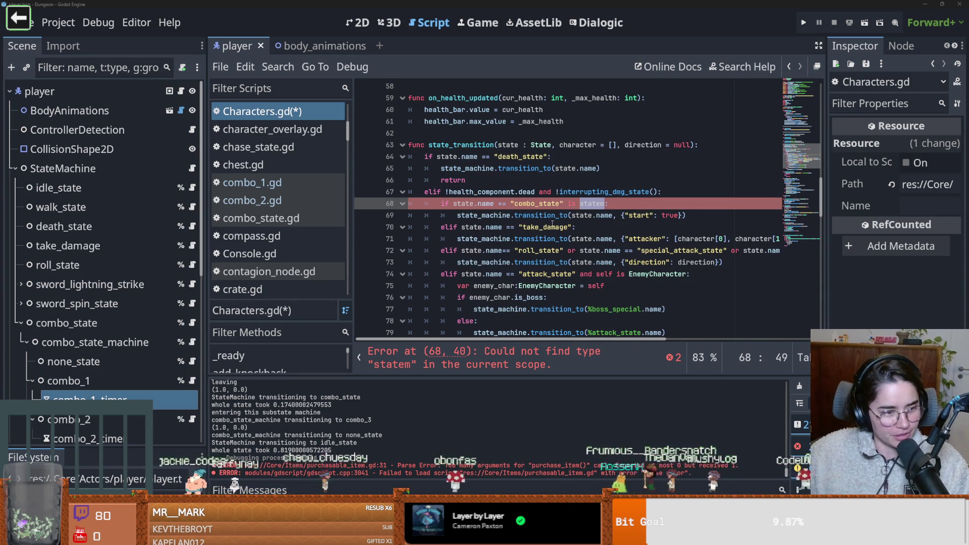
pyautogui.scroll(3, 571, 227)
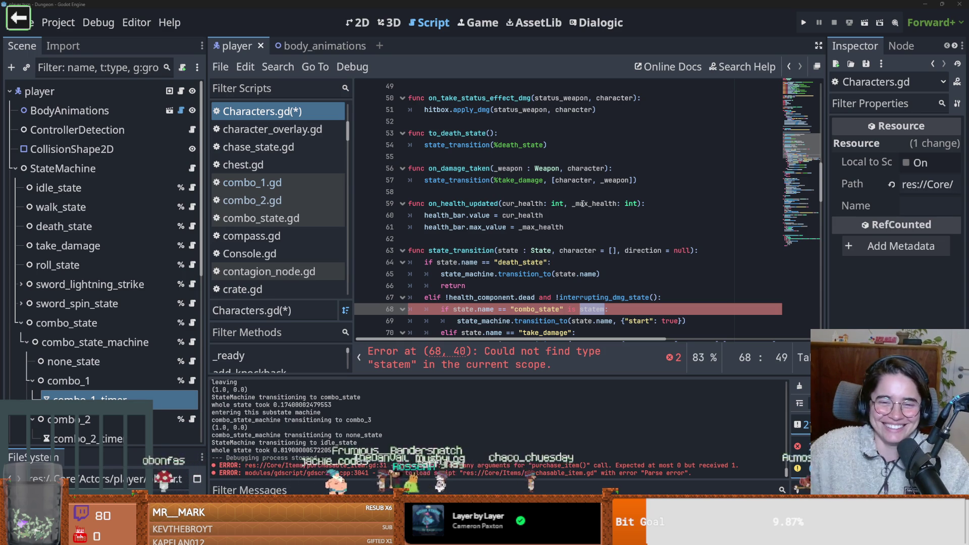
pyautogui.scroll(-1, 583, 204)
pyautogui.scroll(3, 786, 215)
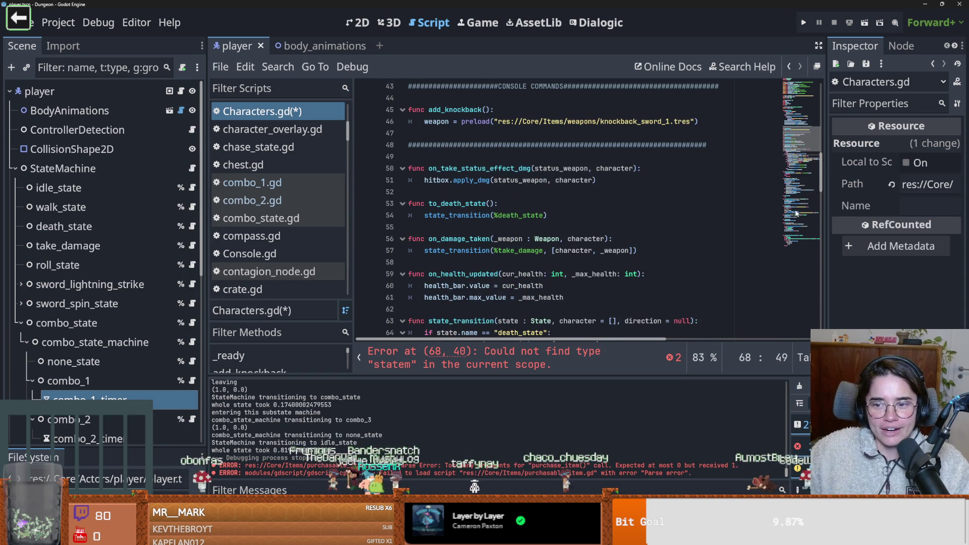
pyautogui.scroll(14, 786, 215)
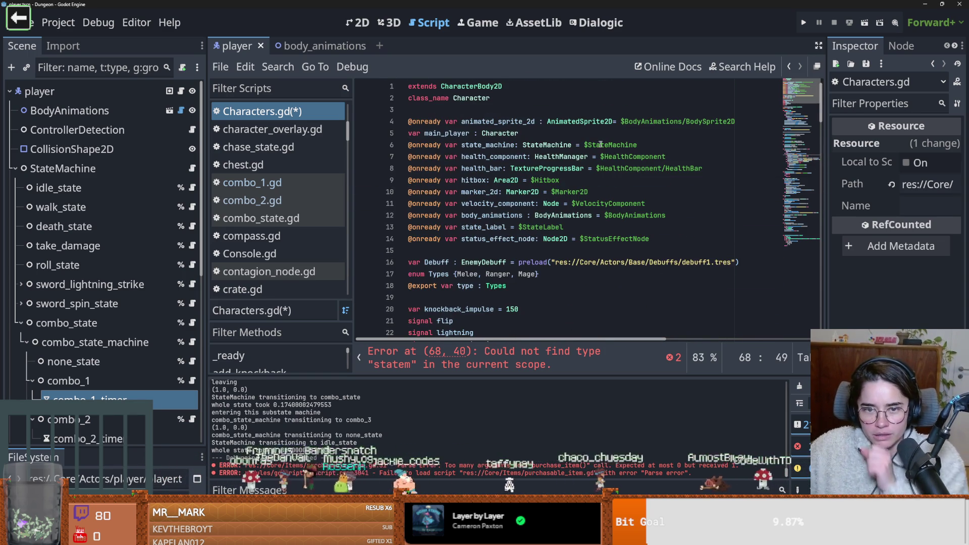
pyautogui.scroll(-20, 604, 223)
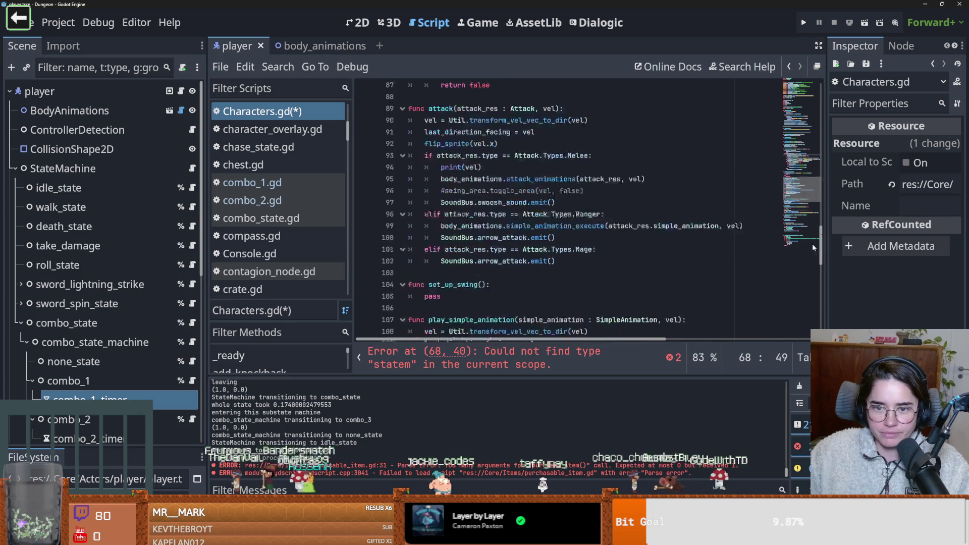
pyautogui.scroll(4, 604, 223)
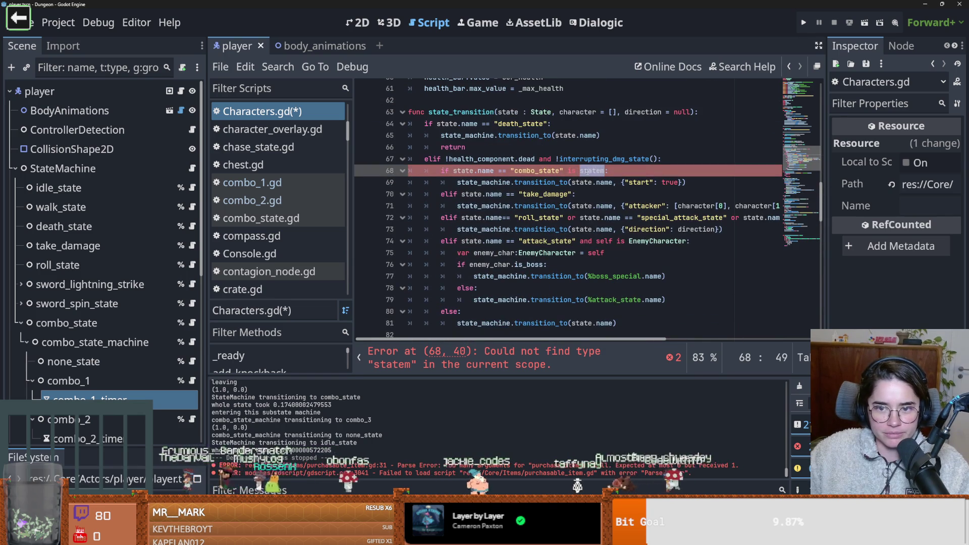
pyautogui.press('BackSpace')
pyautogui.write('_mach')
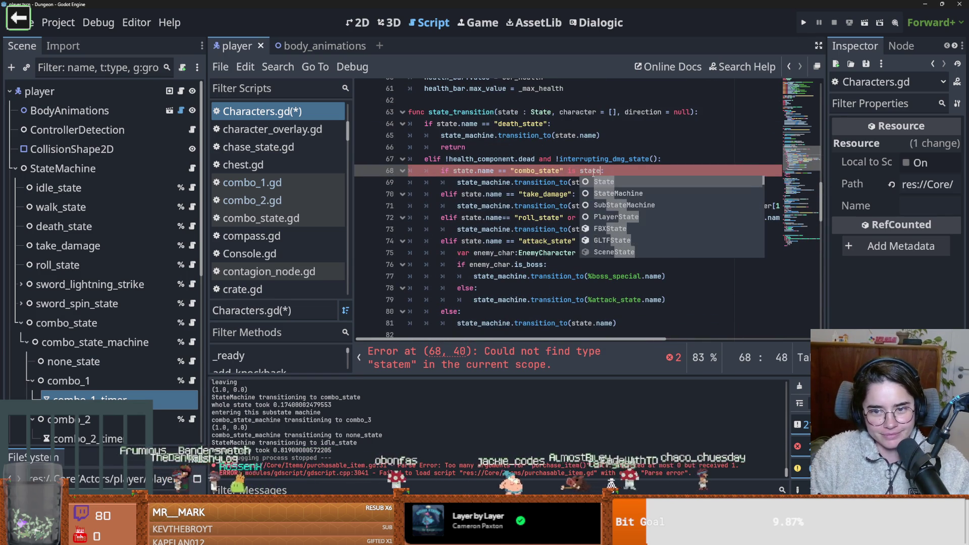
pyautogui.write('ine.state ')
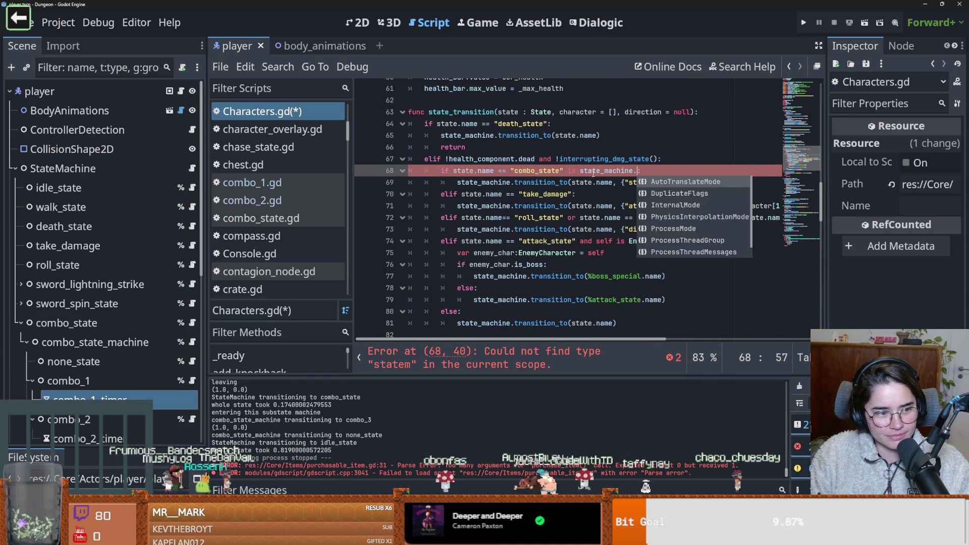
pyautogui.write('!= "')
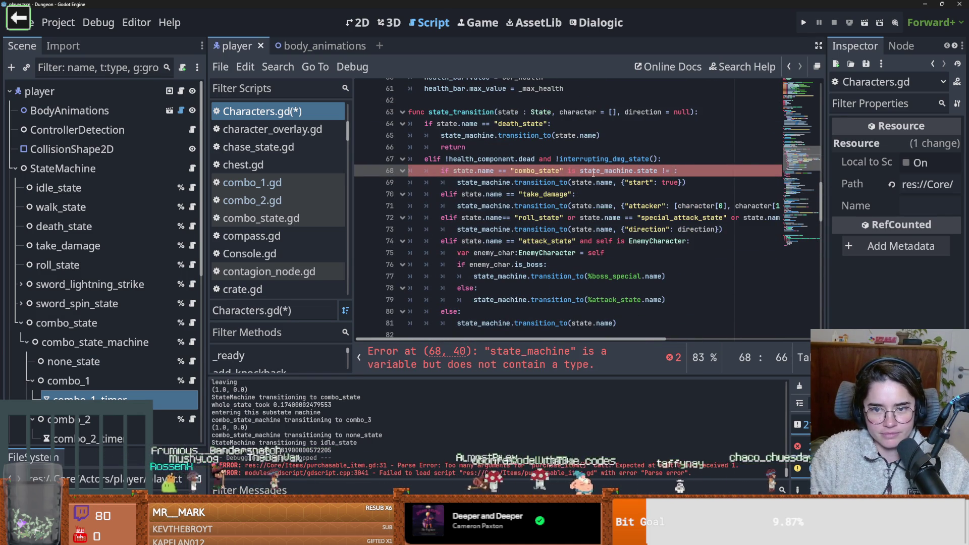
pyautogui.write('combo')
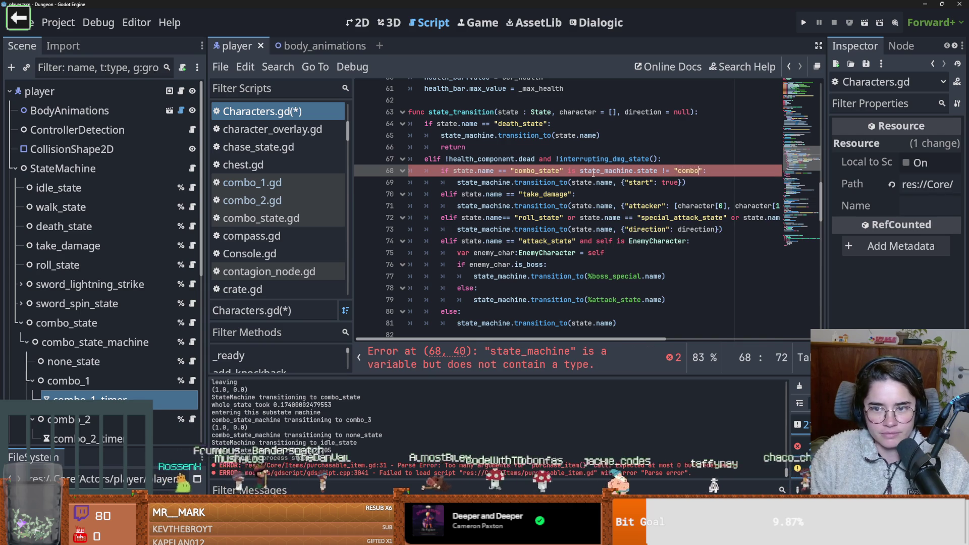
pyautogui.hotkey('ctrl', 's')
# Correct the line 68 keyword to 'and' and run the project, which halts on an Invalid operands error
pyautogui.write('_state')
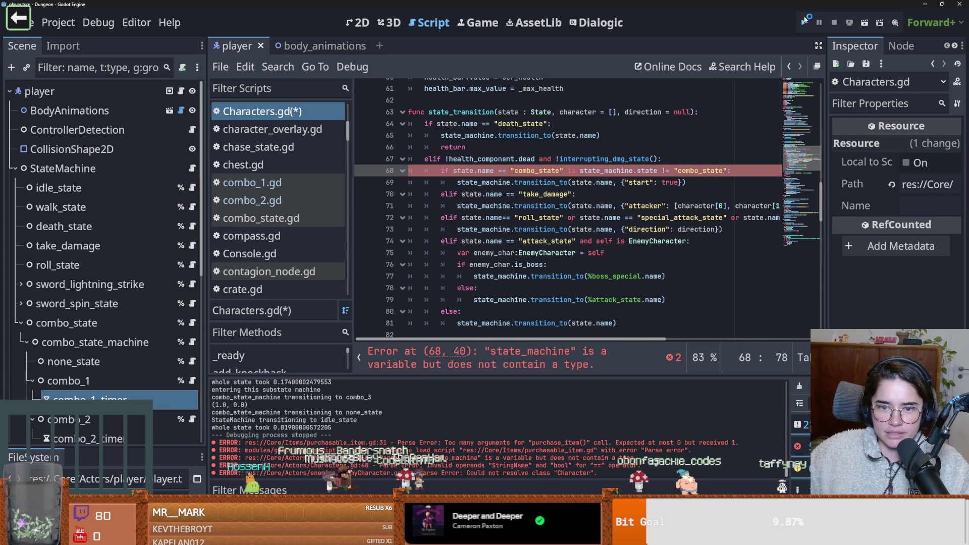
pyautogui.click(805, 21)
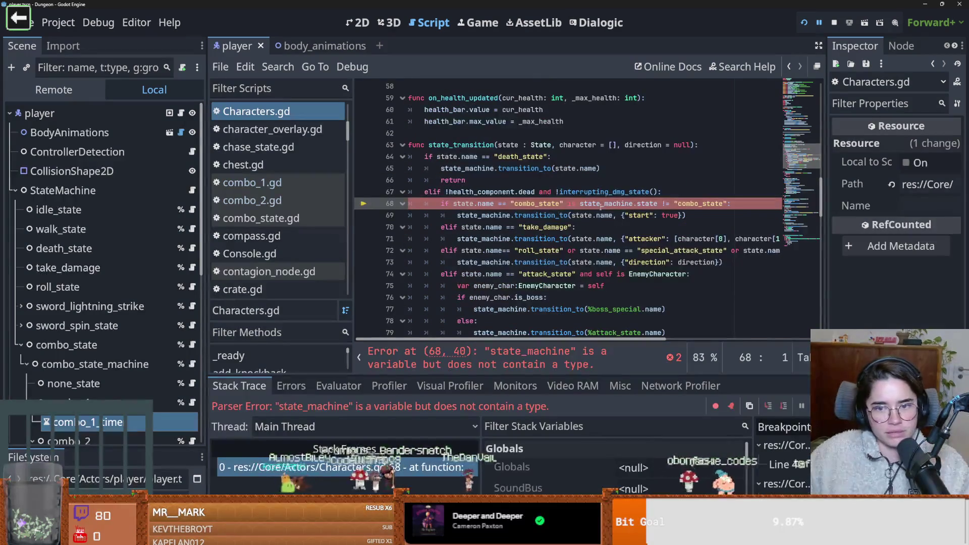
pyautogui.click(572, 204)
pyautogui.write('d')
pyautogui.click(805, 22)
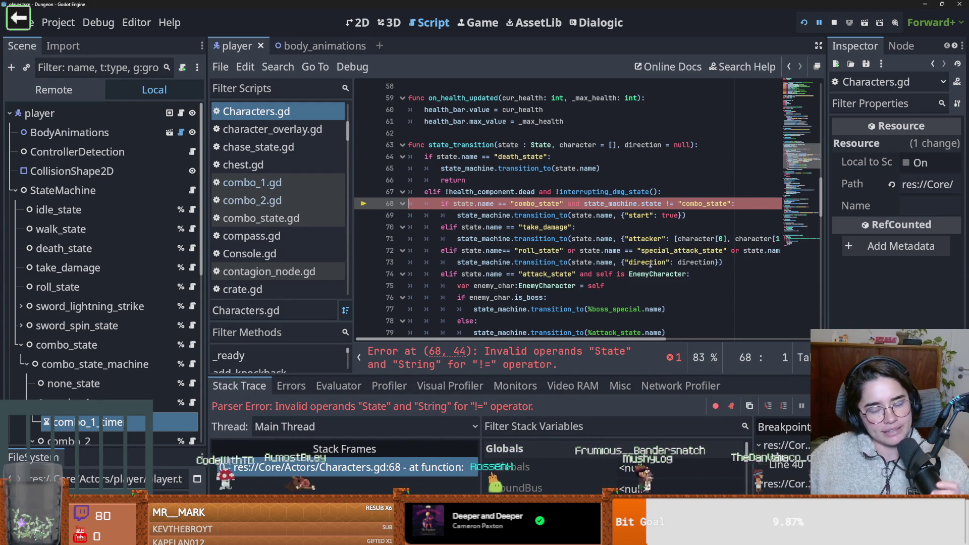
pyautogui.moveTo(621, 249)
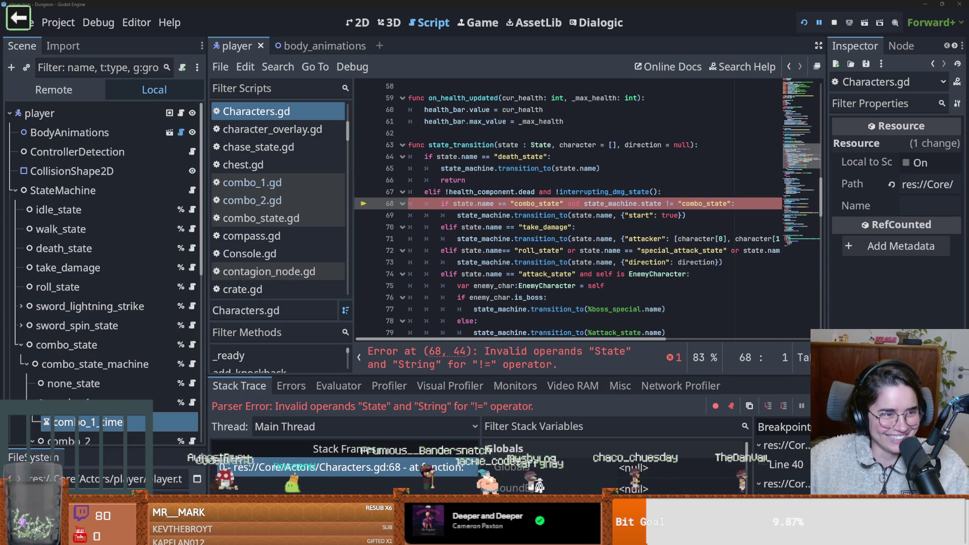
# Append .name to state_machine.state on line 68 so it compares against "combo_state", and save
pyautogui.click(650, 204)
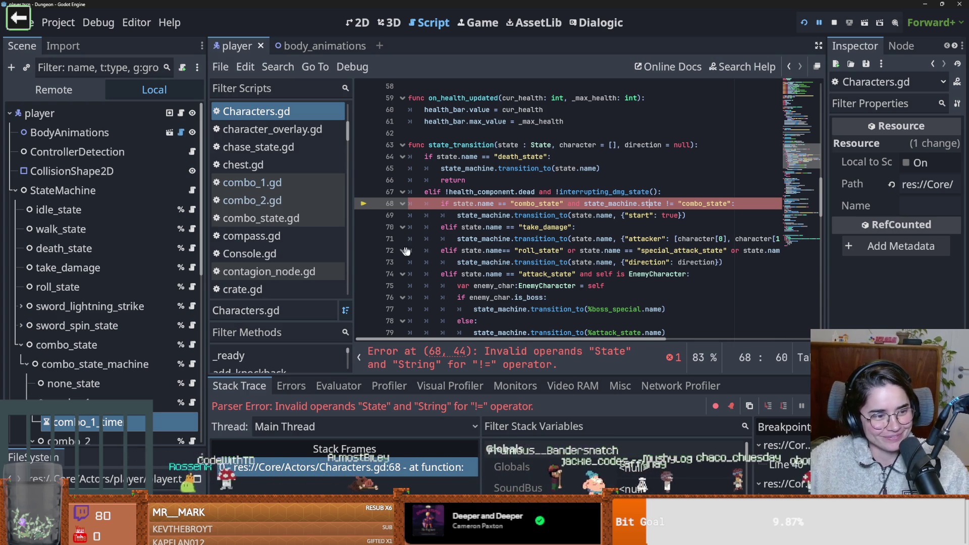
pyautogui.moveTo(470, 251)
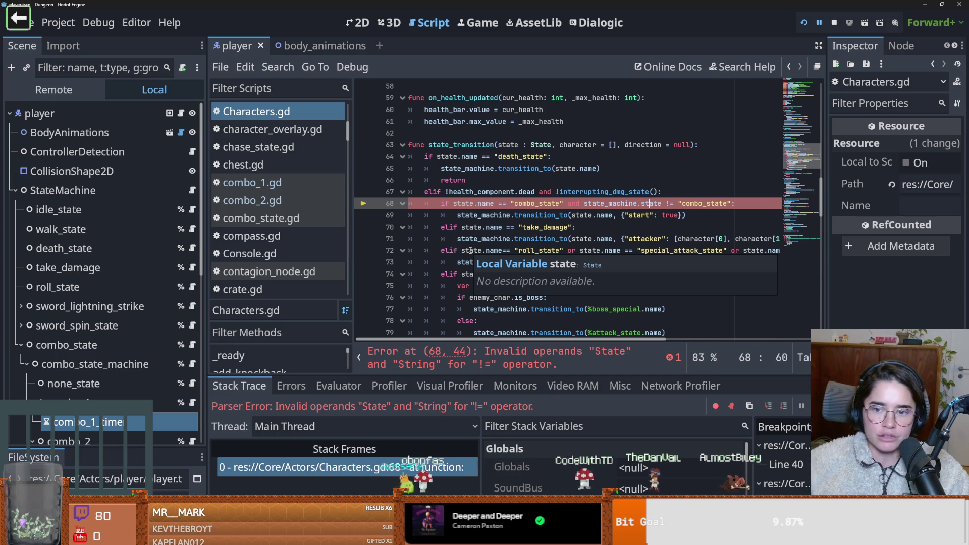
pyautogui.click(588, 216)
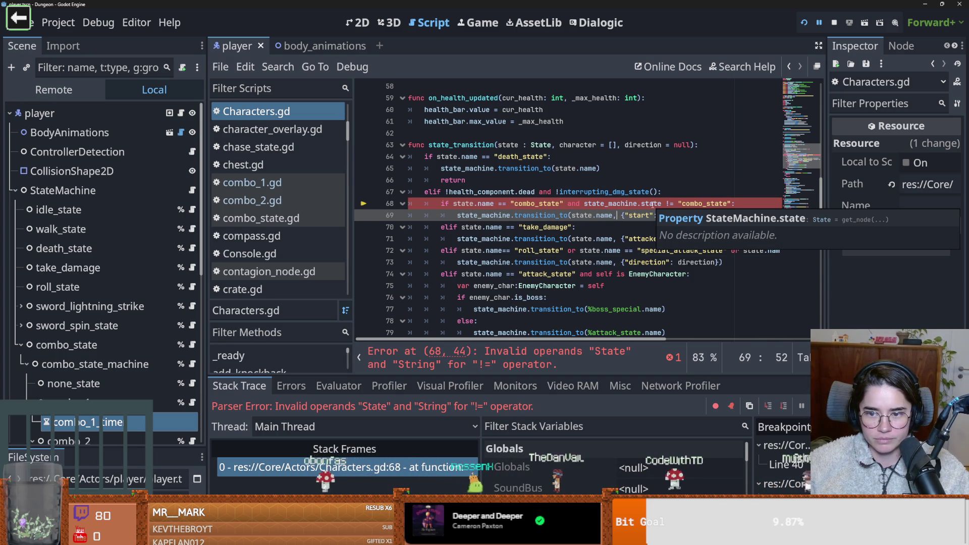
pyautogui.click(653, 204)
pyautogui.moveTo(651, 207)
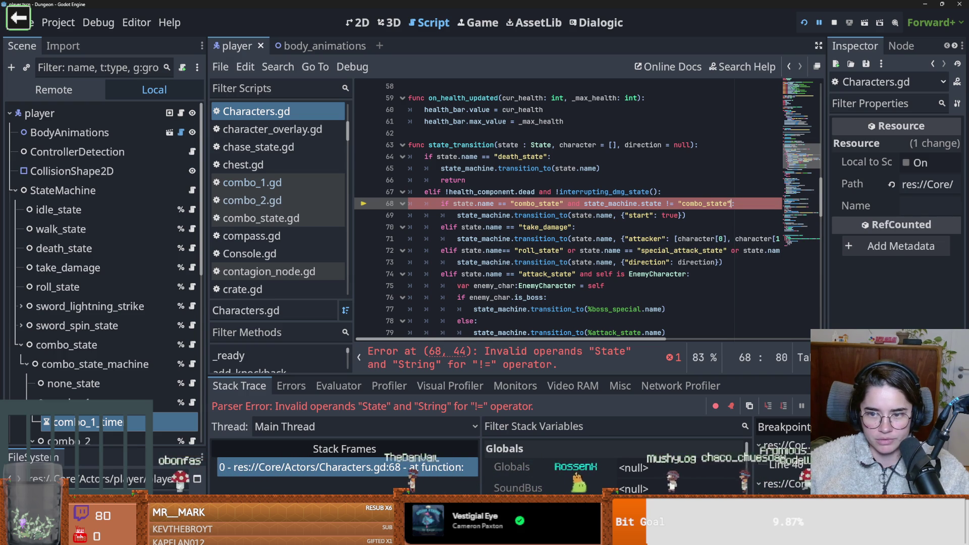
pyautogui.moveTo(731, 204); pyautogui.dragTo(678, 204)
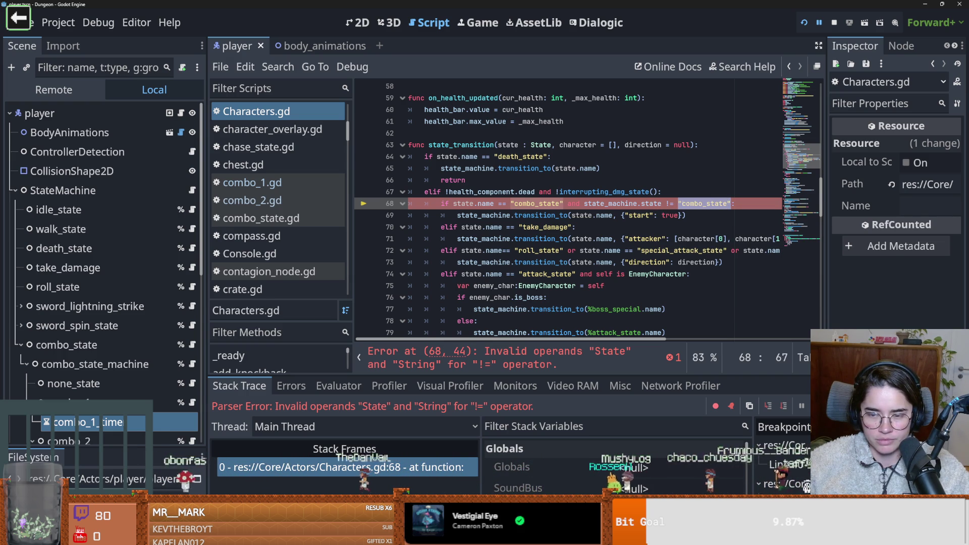
pyautogui.click(664, 204)
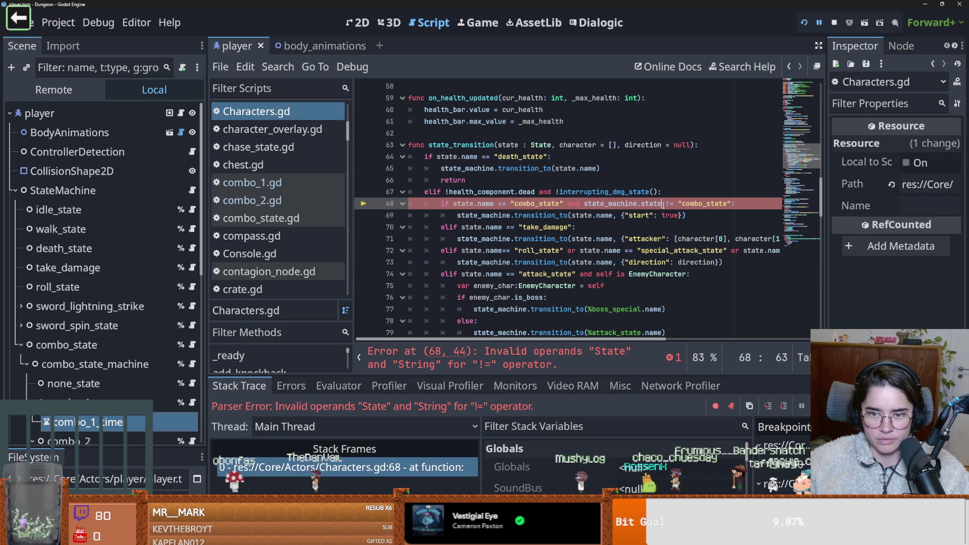
pyautogui.write('.nam')
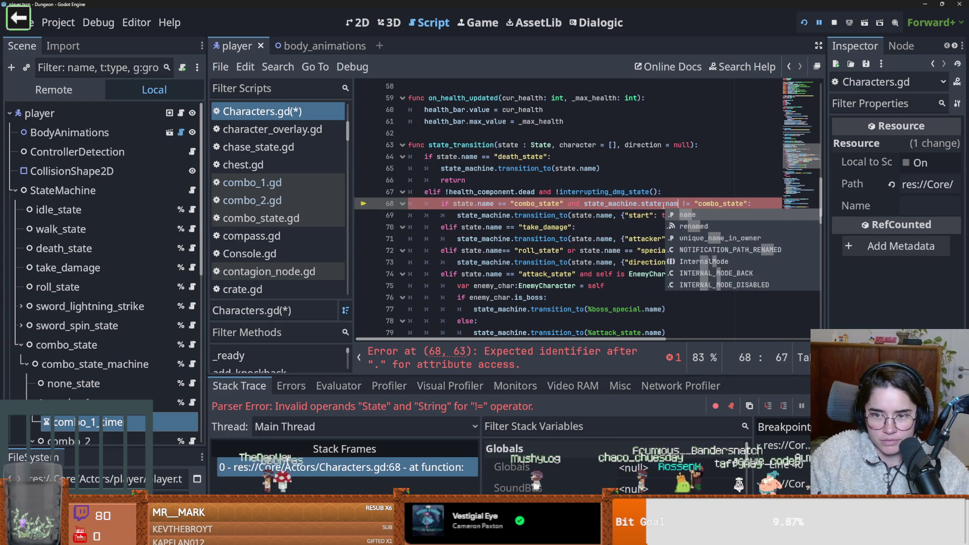
pyautogui.write('e')
pyautogui.hotkey('ctrl', 's')
pyautogui.click(663, 179)
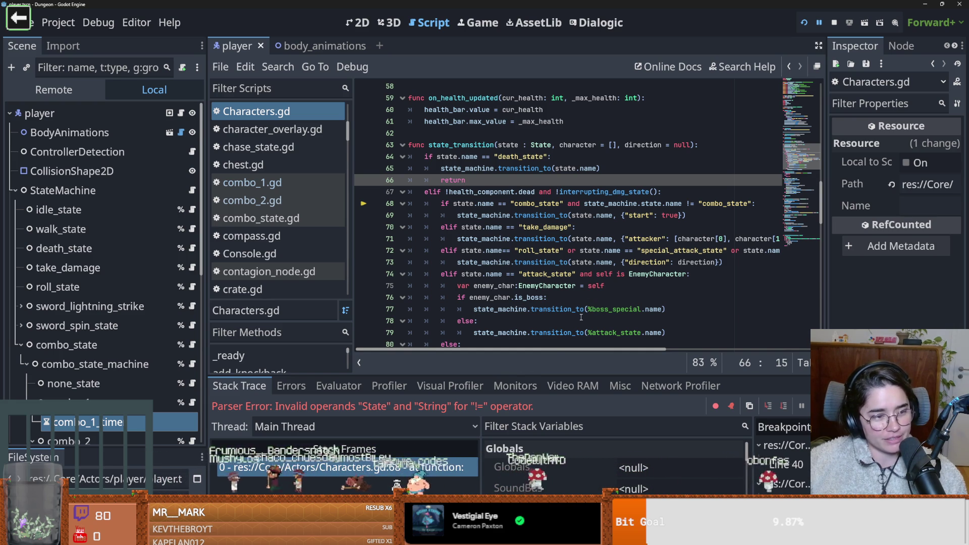
pyautogui.click(585, 204)
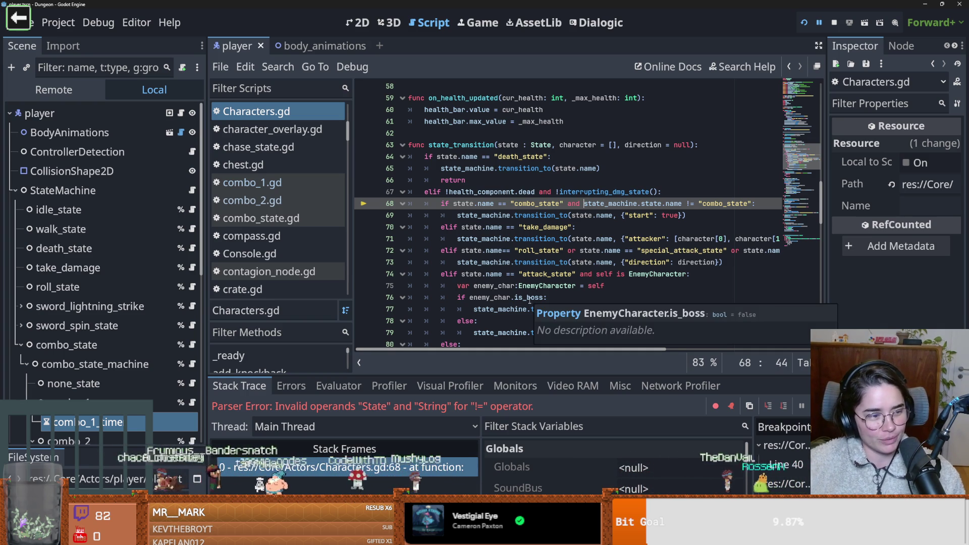
pyautogui.moveTo(565, 268)
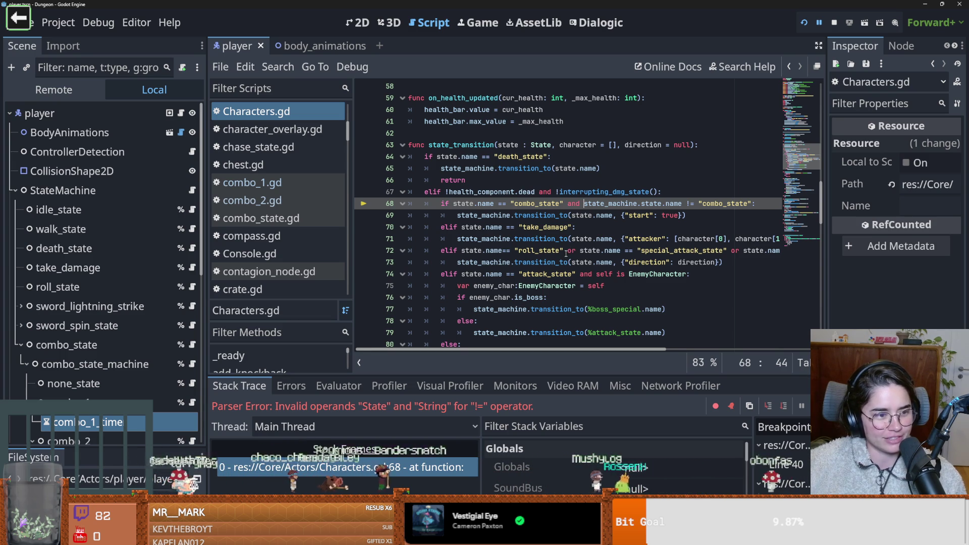
pyautogui.click(564, 240)
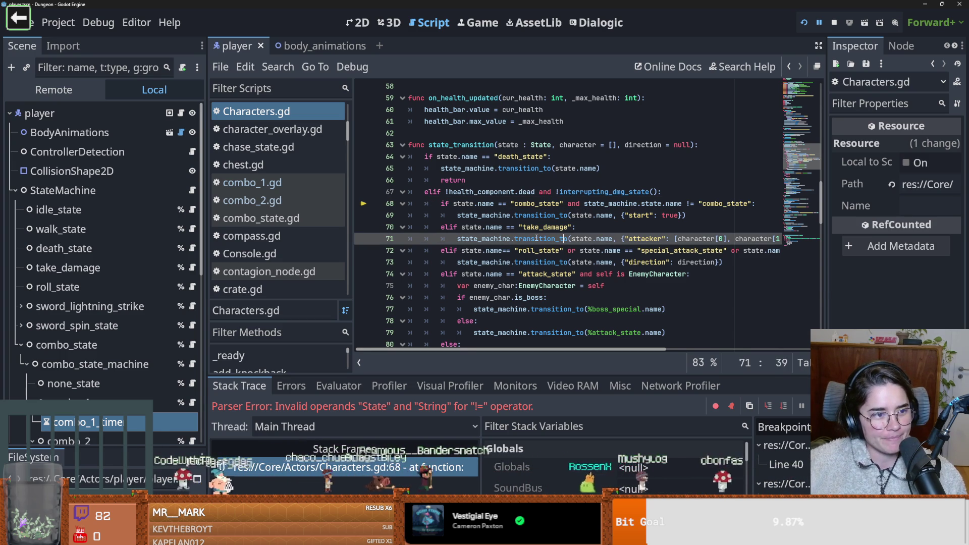
pyautogui.moveTo(536, 239)
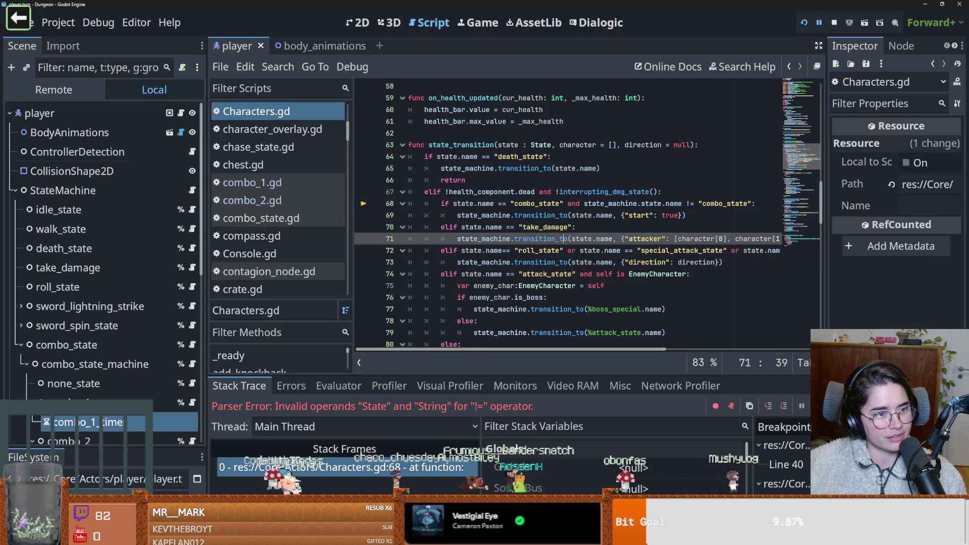
pyautogui.moveTo(531, 266)
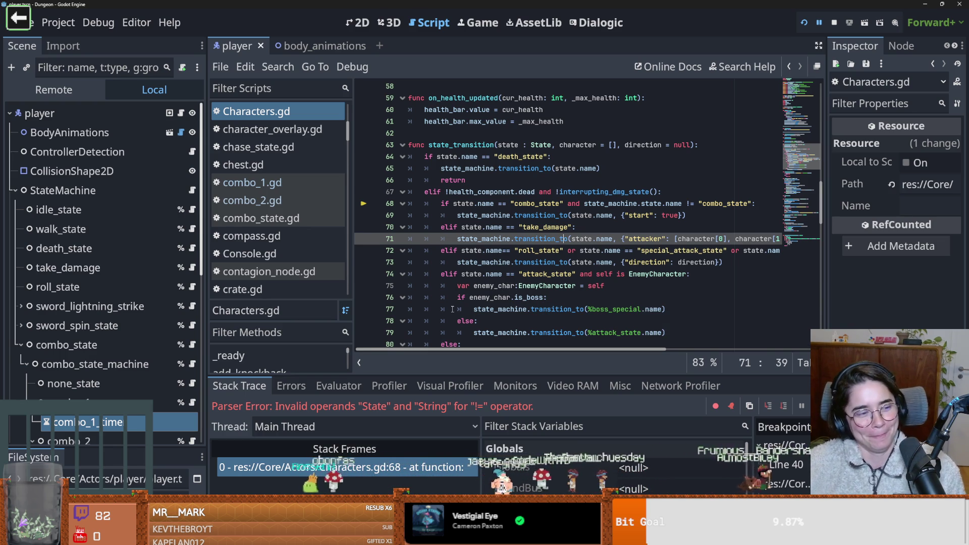
pyautogui.moveTo(477, 299)
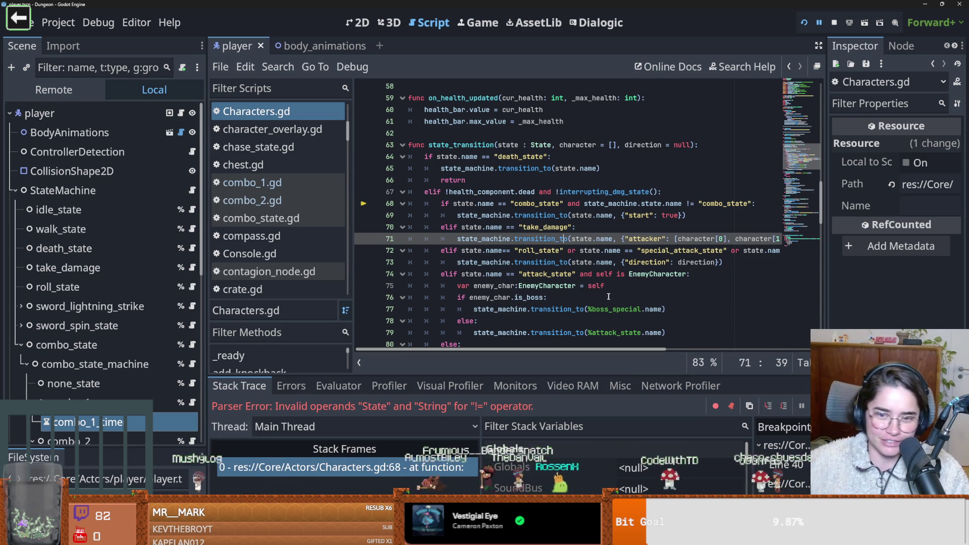
pyautogui.click(584, 263)
pyautogui.hotkey('ctrl', 's')
# Write the nested if state_machine.state.name != "combo_state": check and save Characters.gd
pyautogui.press('Up')
pyautogui.press('Up')
pyautogui.press('Up')
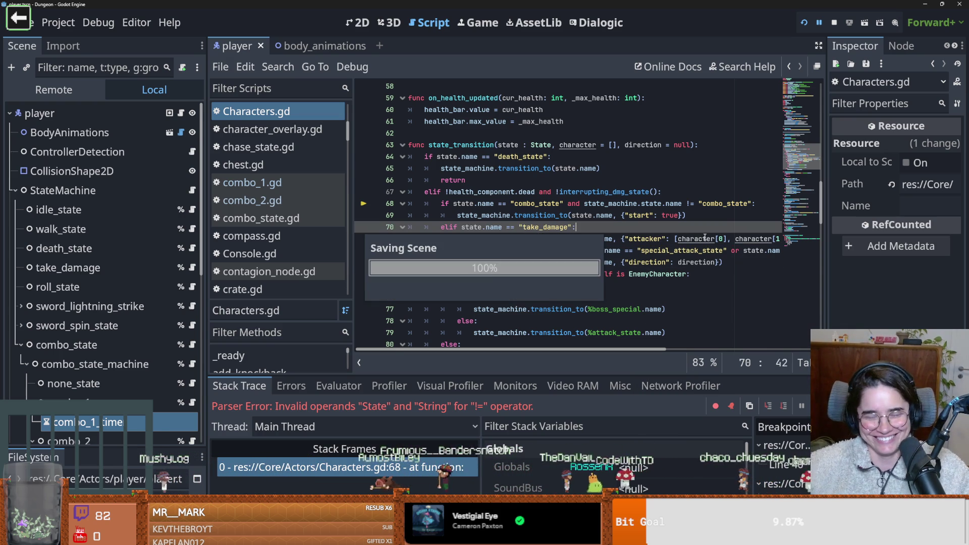
pyautogui.scroll(-2, 606, 275)
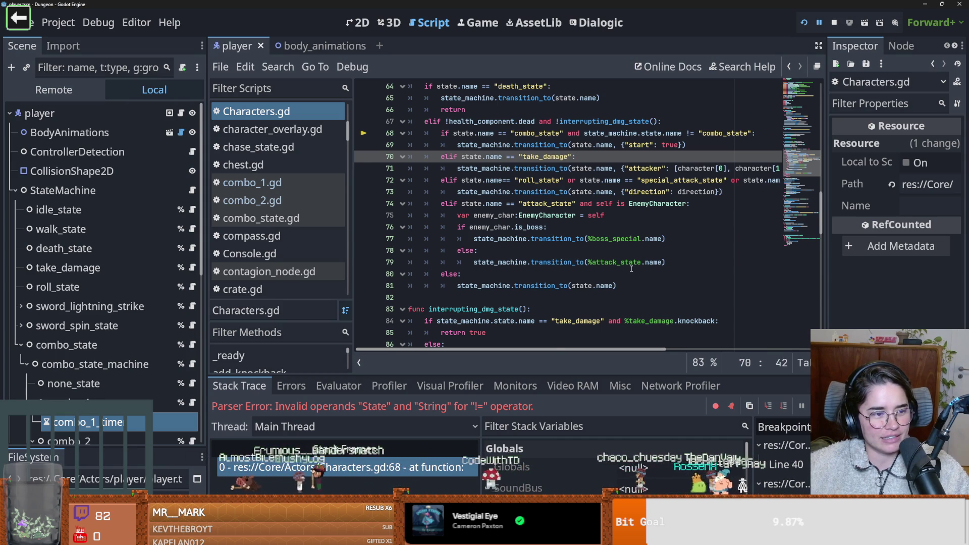
pyautogui.click(606, 286)
pyautogui.hotkey('ctrl', 's')
pyautogui.scroll(2, 545, 258)
pyautogui.scroll(-3, 545, 258)
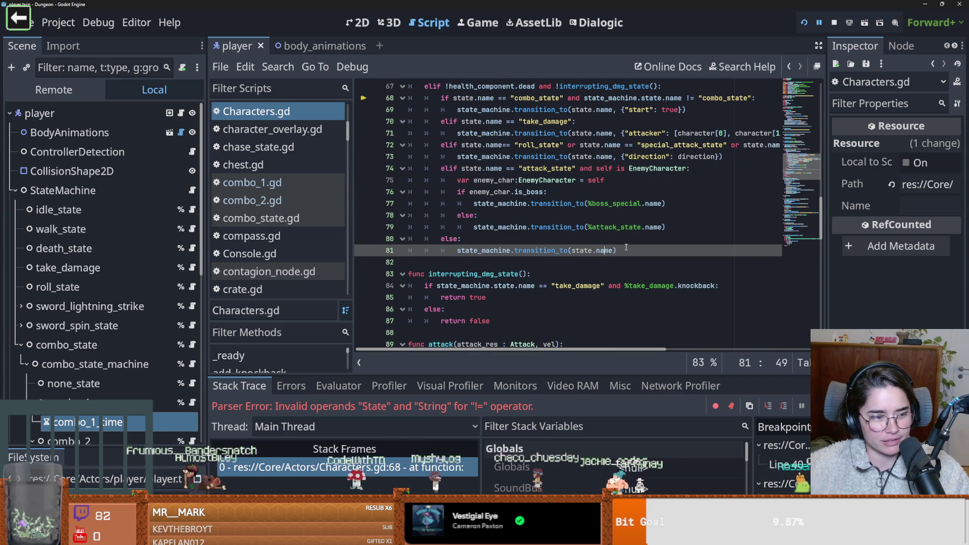
pyautogui.scroll(1, 624, 249)
pyautogui.hotkey('ctrl', 's')
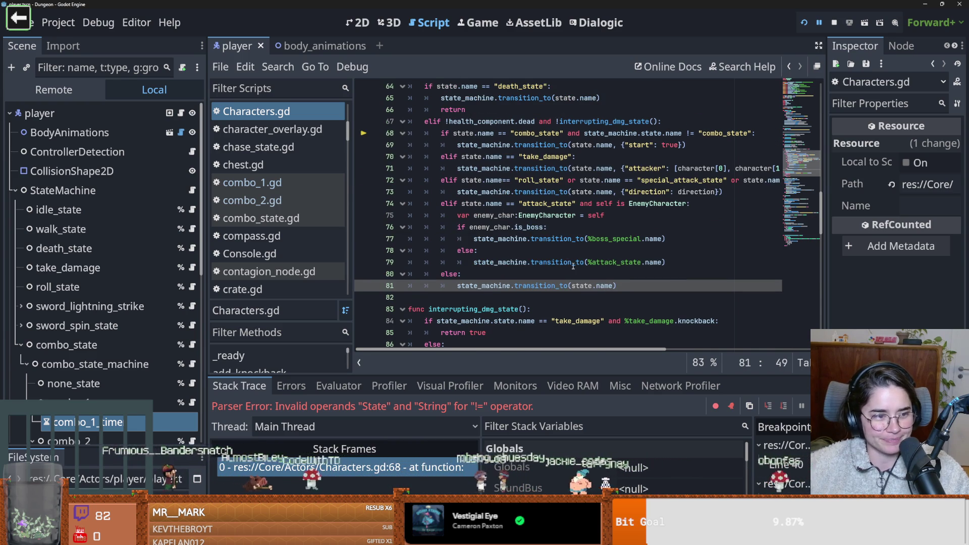
pyautogui.scroll(2, 573, 266)
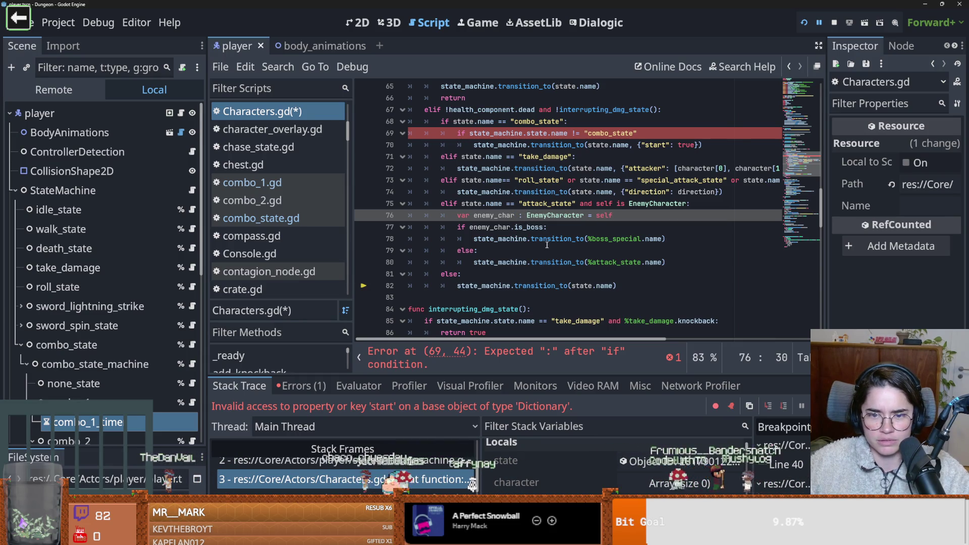
pyautogui.hotkey('ctrl', 's')
# Nest the check with its transition call under the combo_state condition and delete the temporary pass line
pyautogui.click(654, 135)
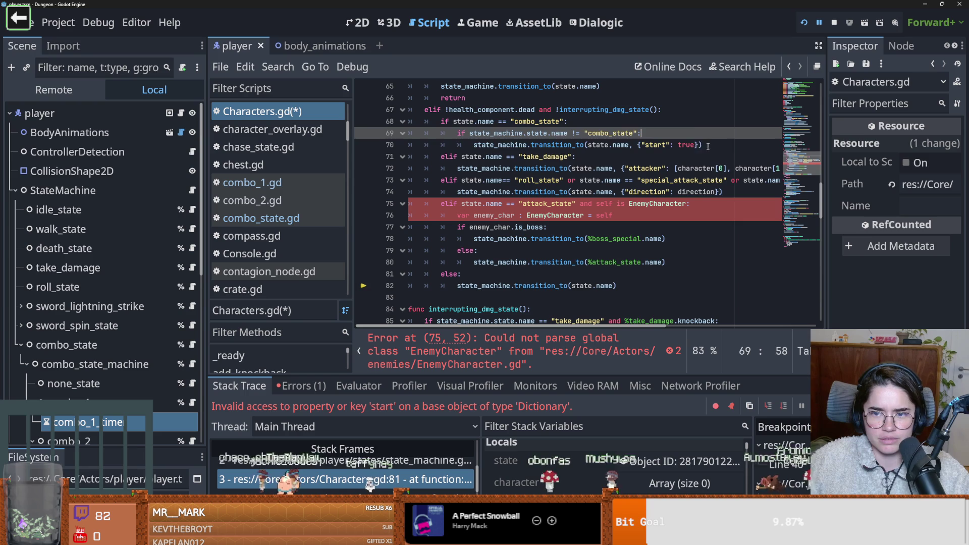
pyautogui.click(573, 122)
pyautogui.press('Return')
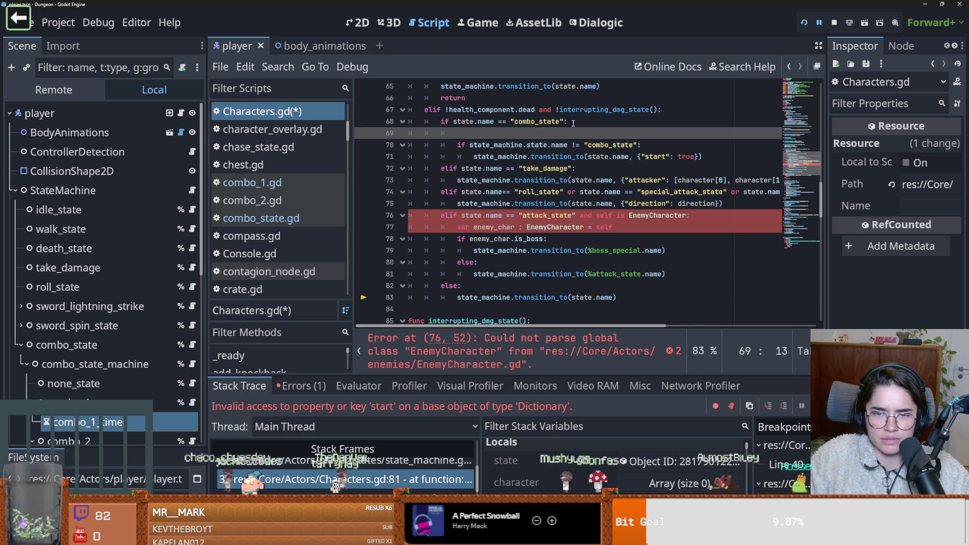
pyautogui.moveTo(706, 156); pyautogui.dragTo(476, 144)
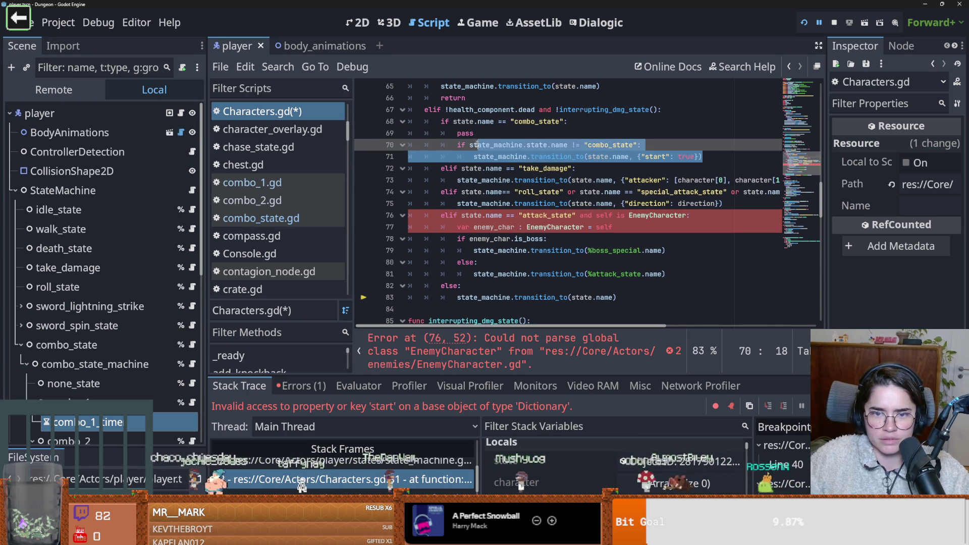
pyautogui.hotkey('ctrl', 'k')
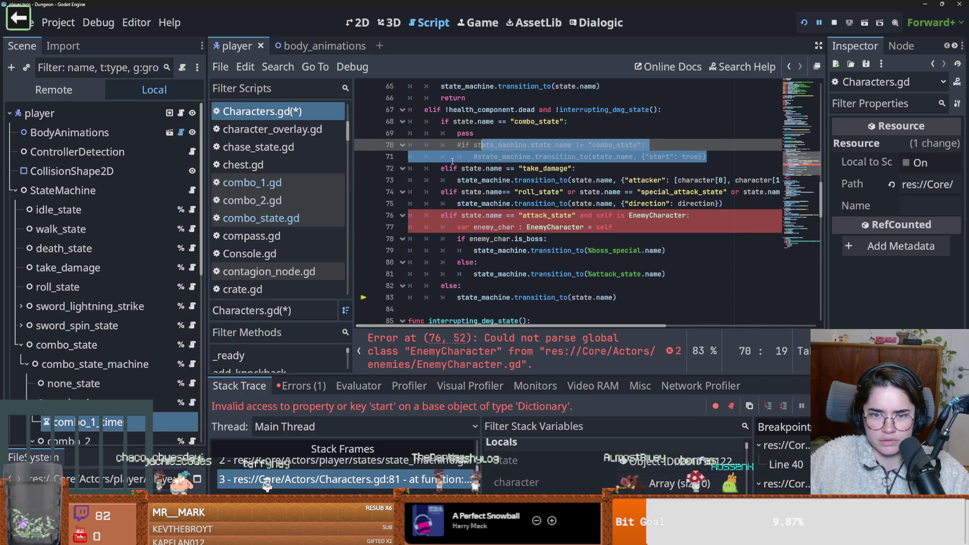
pyautogui.hotkey('ctrl', 'k')
pyautogui.moveTo(475, 133); pyautogui.dragTo(408, 133)
pyautogui.press('BackSpace')
pyautogui.press('BackSpace')
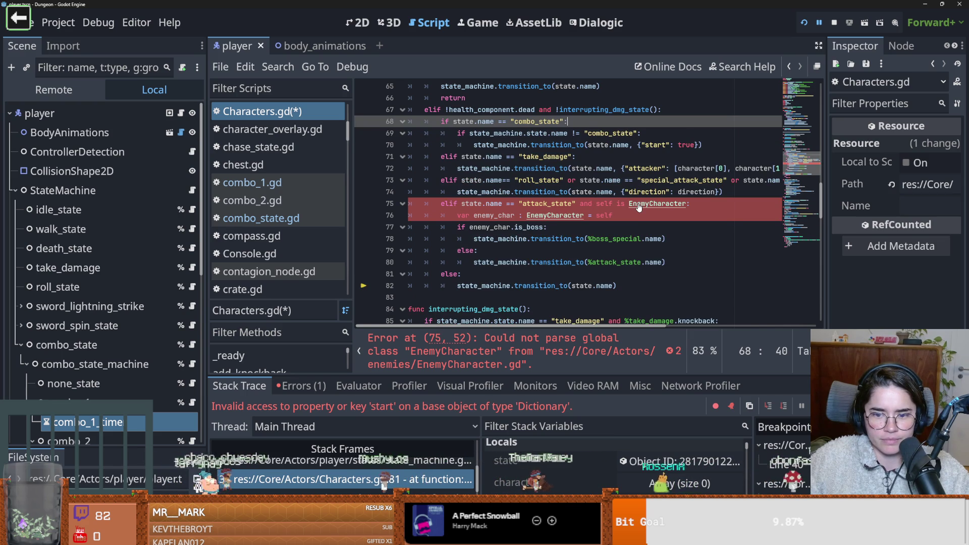
pyautogui.keyDown('ctrl'); pyautogui.click(639, 207); pyautogui.keyUp('ctrl')
pyautogui.click(58, 22)
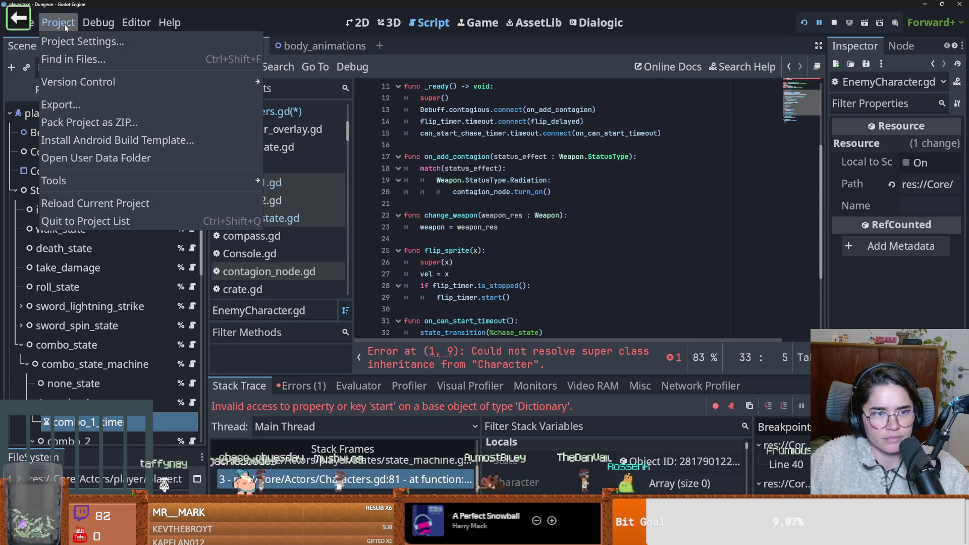
# Reload the current project, stopping the running game and saving Characters.gd
pyautogui.click(87, 208)
pyautogui.click(401, 287)
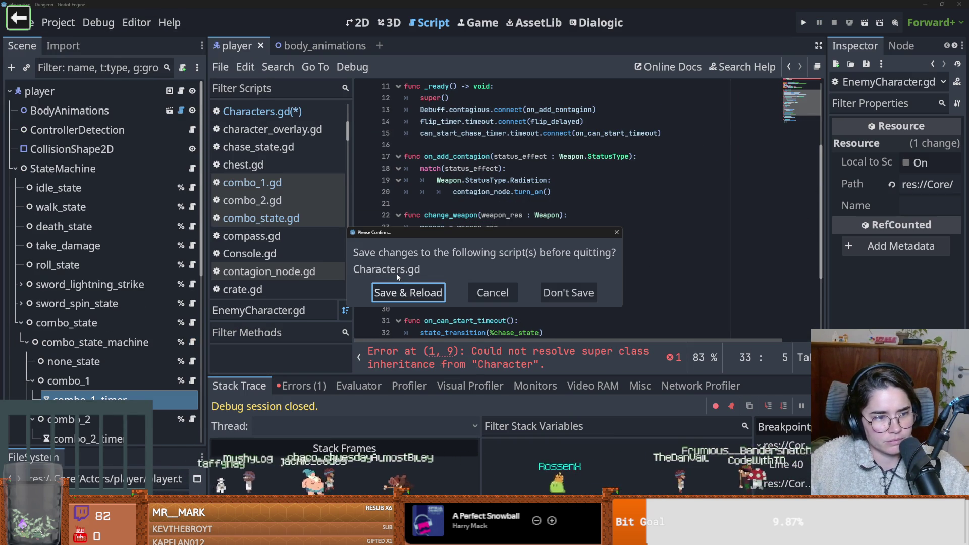
pyautogui.click(432, 297)
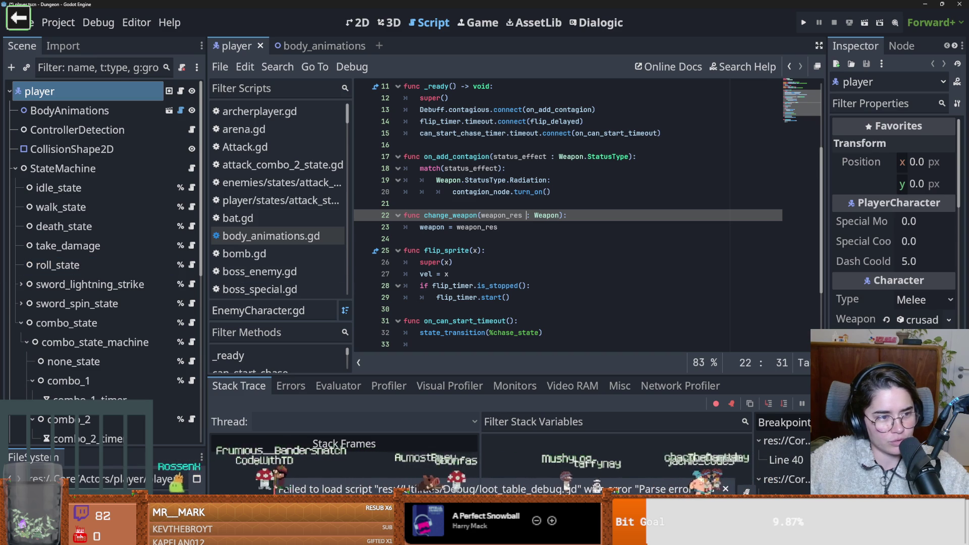
# Browse player.gd, PlayerCharacter.gd and Characters.gd, saving the open scripts
pyautogui.click(508, 279)
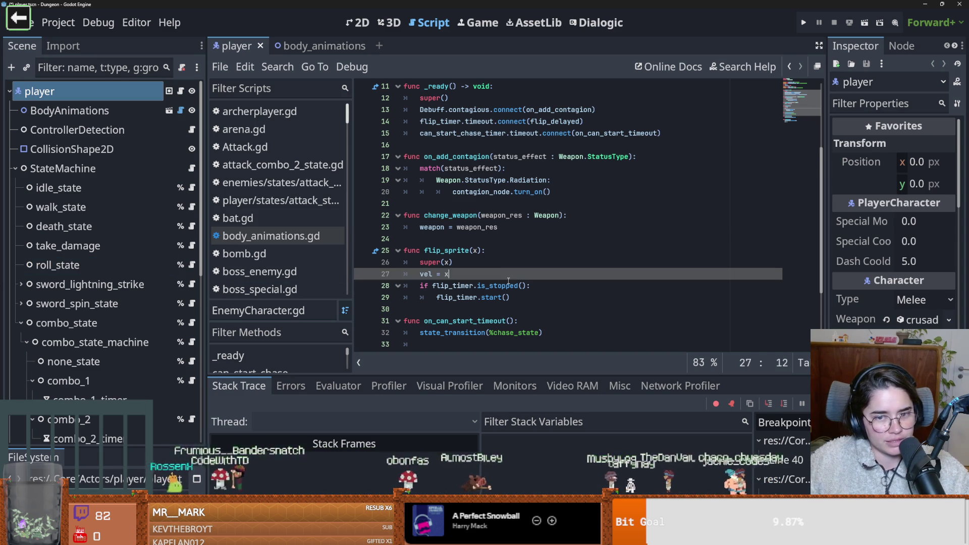
pyautogui.hotkey('ctrl', 's')
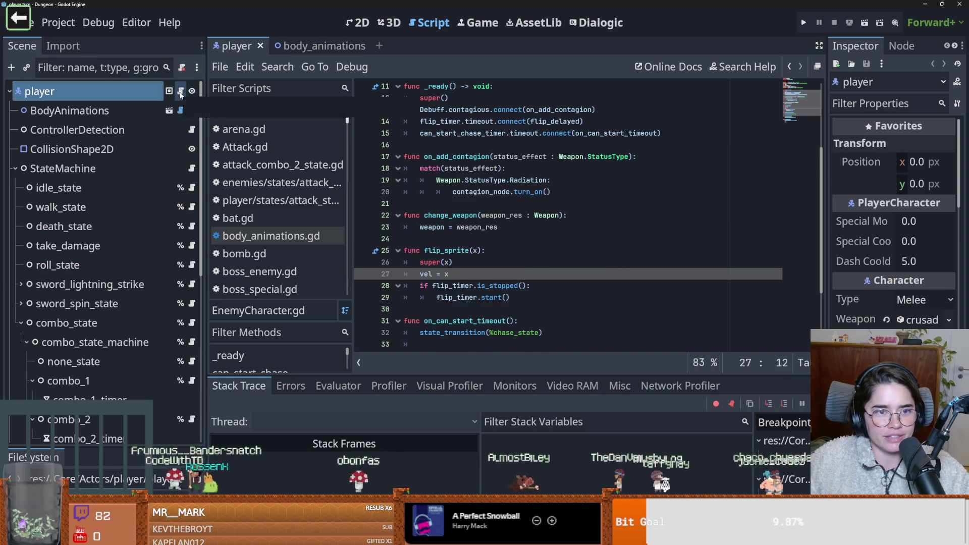
pyautogui.click(180, 91)
pyautogui.rightClick(551, 274)
pyautogui.press('Escape')
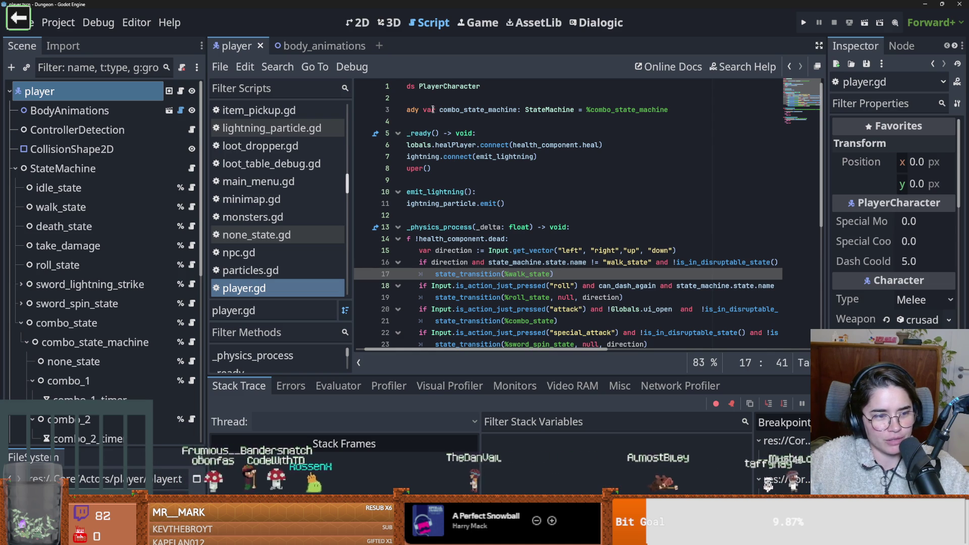
pyautogui.keyDown('ctrl'); pyautogui.click(438, 88); pyautogui.keyUp('ctrl')
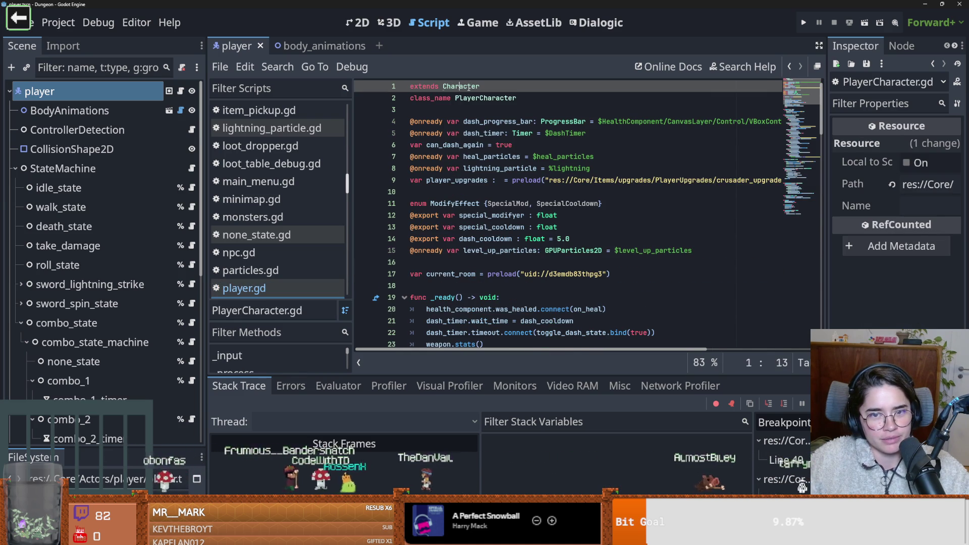
pyautogui.keyDown('ctrl'); pyautogui.click(469, 86); pyautogui.keyUp('ctrl')
pyautogui.scroll(-20, 505, 177)
pyautogui.hotkey('ctrl', 's')
pyautogui.click(543, 207)
pyautogui.hotkey('ctrl', 's')
# Review the state_transition branches in Characters.gd, save again, and run the project with F5
pyautogui.scroll(3, 544, 217)
pyautogui.scroll(-2, 518, 193)
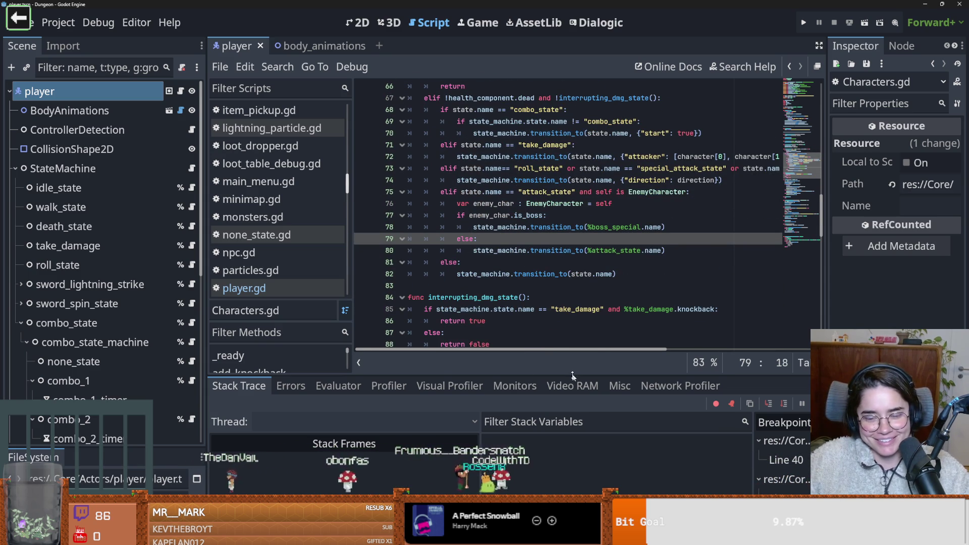
pyautogui.scroll(1, 535, 312)
pyautogui.scroll(1, 535, 313)
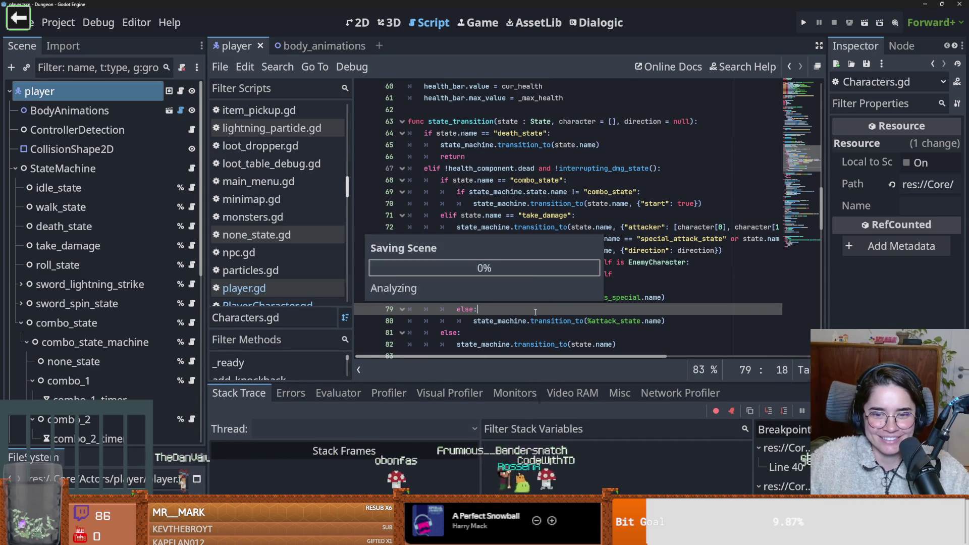
pyautogui.press('Up')
pyautogui.press('Up')
pyautogui.press('Up')
pyautogui.press('End')
pyautogui.hotkey('ctrl', 's')
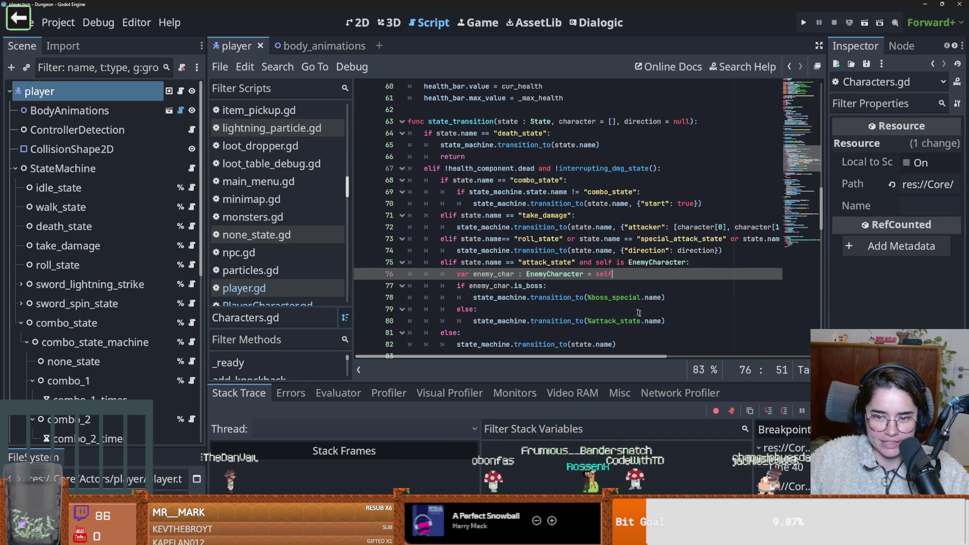
pyautogui.moveTo(701, 273); pyautogui.dragTo(556, 217)
pyautogui.click(561, 262)
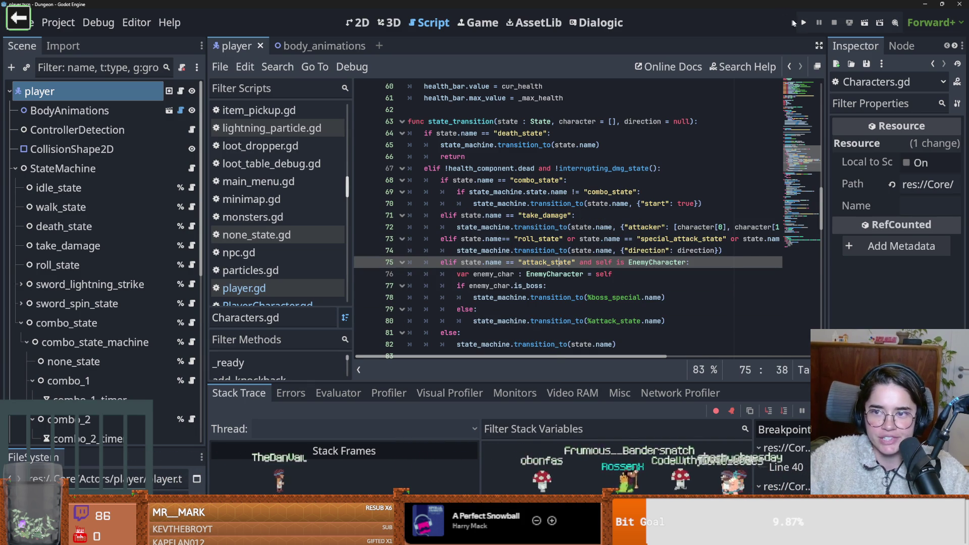
pyautogui.press('F5')
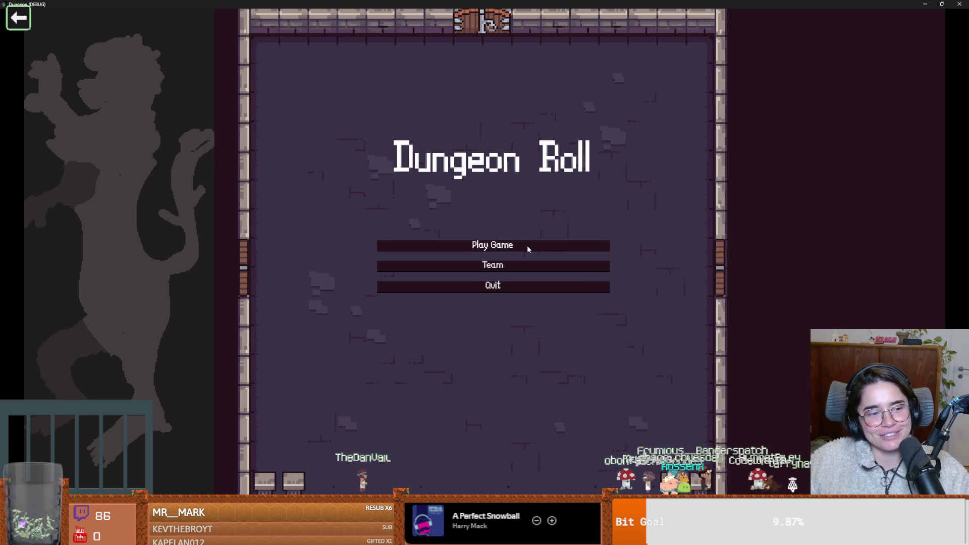
# Start a new game as the Warrior and chain ten sword attacks to test the combo
pyautogui.click(528, 248)
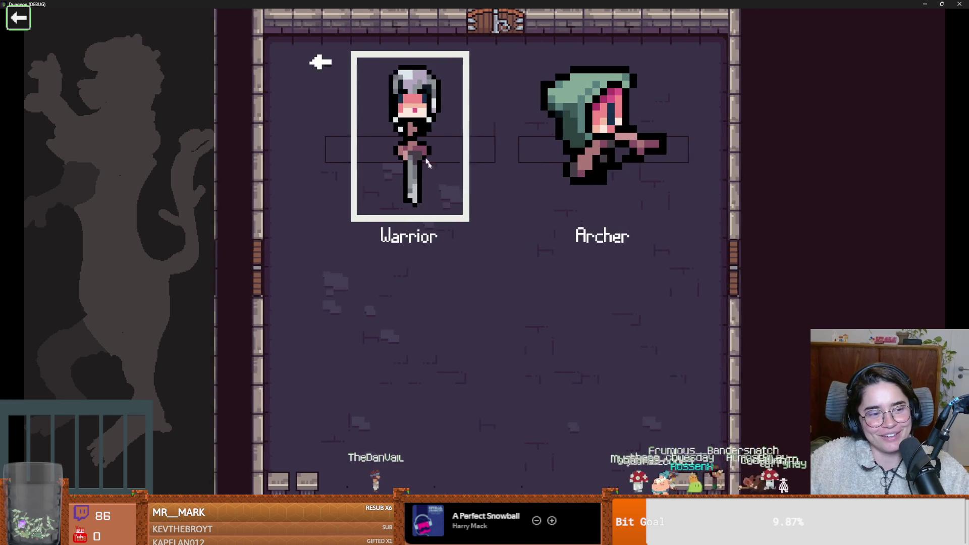
pyautogui.press('Return')
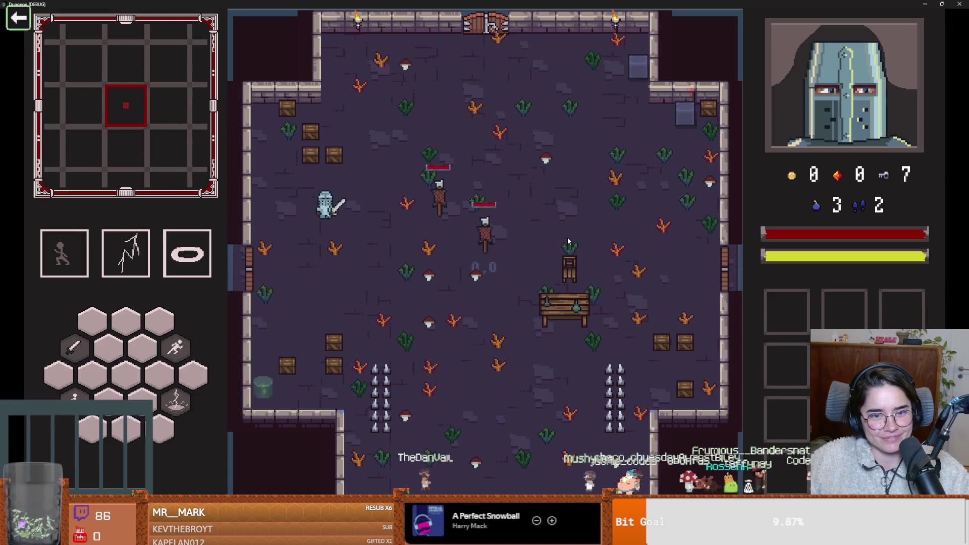
pyautogui.click(568, 242)
pyautogui.click(568, 242)
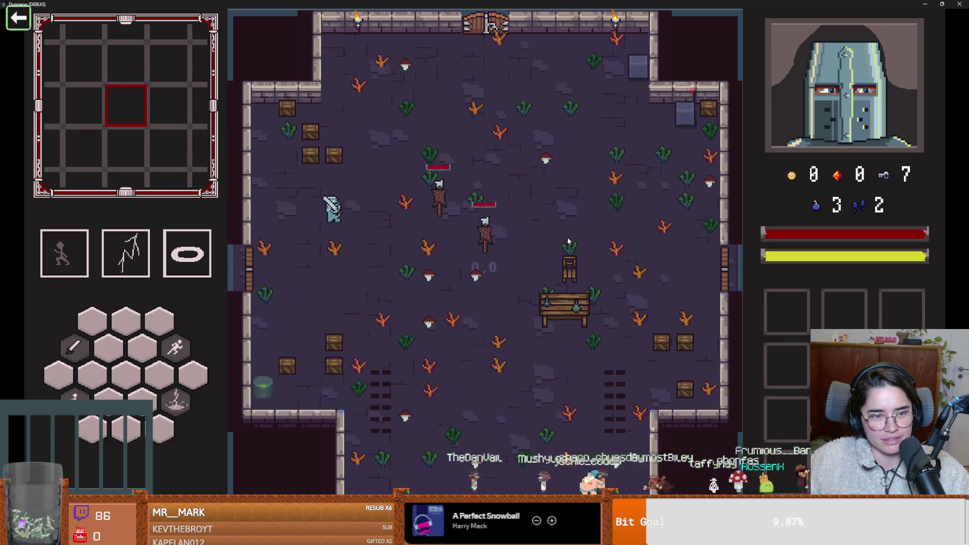
pyautogui.click(568, 242)
pyautogui.click(567, 242)
pyautogui.click(566, 242)
pyautogui.click(566, 242)
pyautogui.click(567, 243)
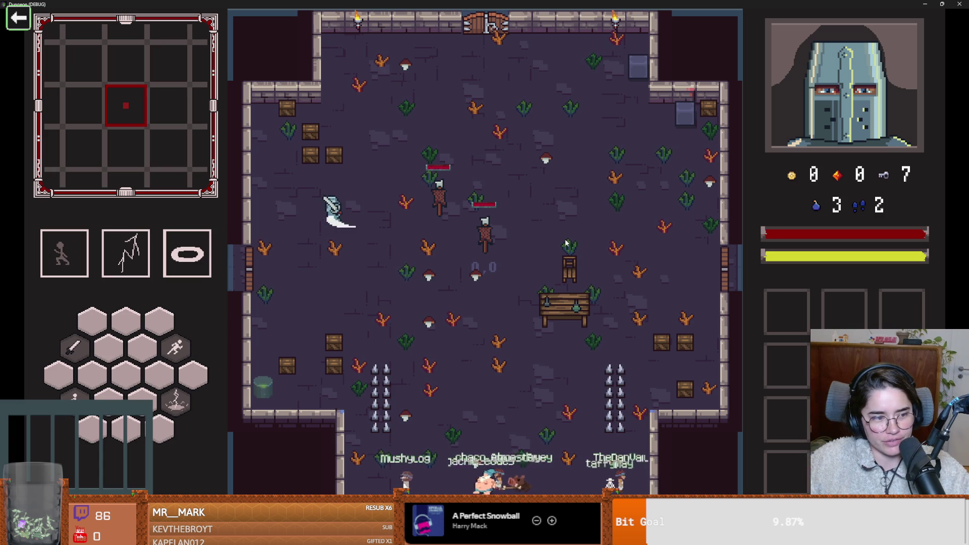
pyautogui.click(567, 243)
pyautogui.click(567, 243)
pyautogui.click(566, 242)
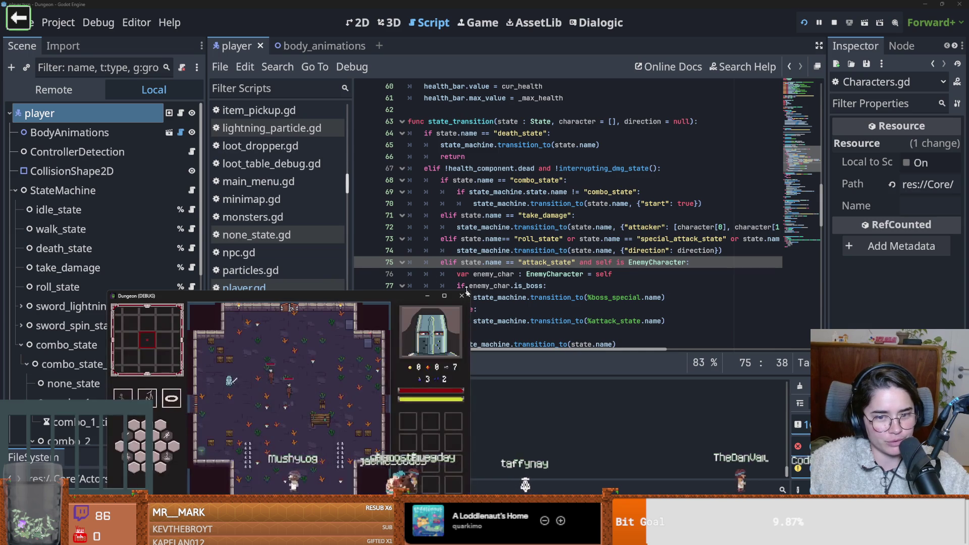
# Close the running game and save Characters.gd at line 73
pyautogui.click(463, 294)
pyautogui.click(488, 241)
pyautogui.hotkey('ctrl', 's')
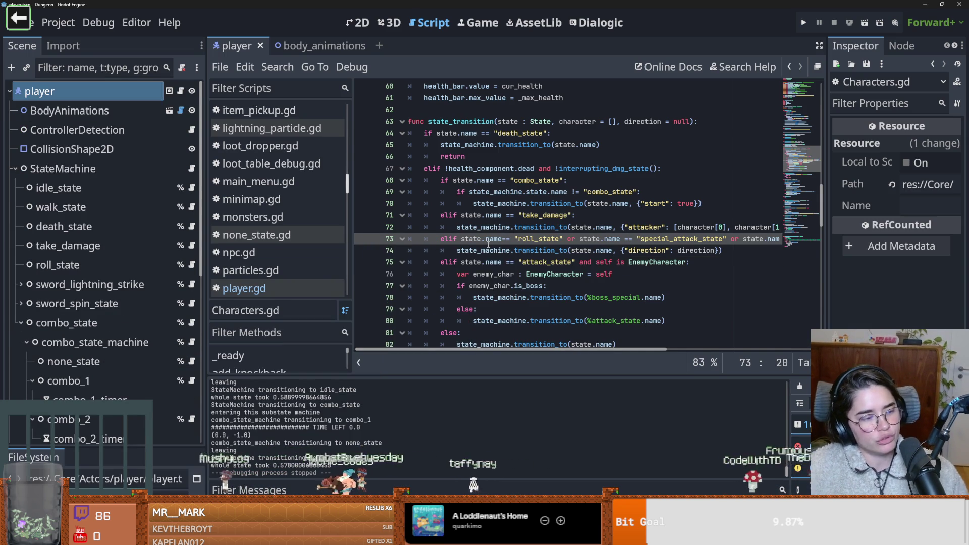
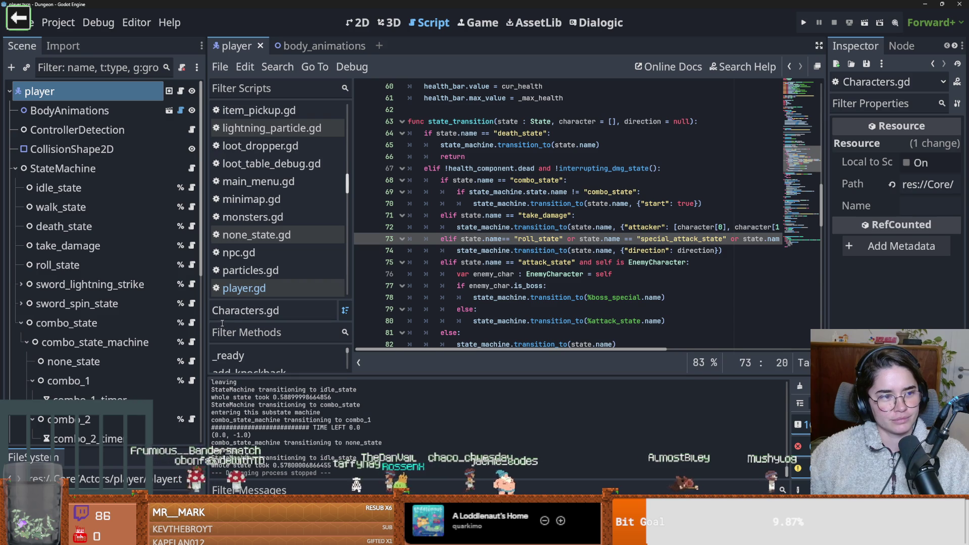
# Open the combo_1 state's script from the Scene tree
pyautogui.click(474, 307)
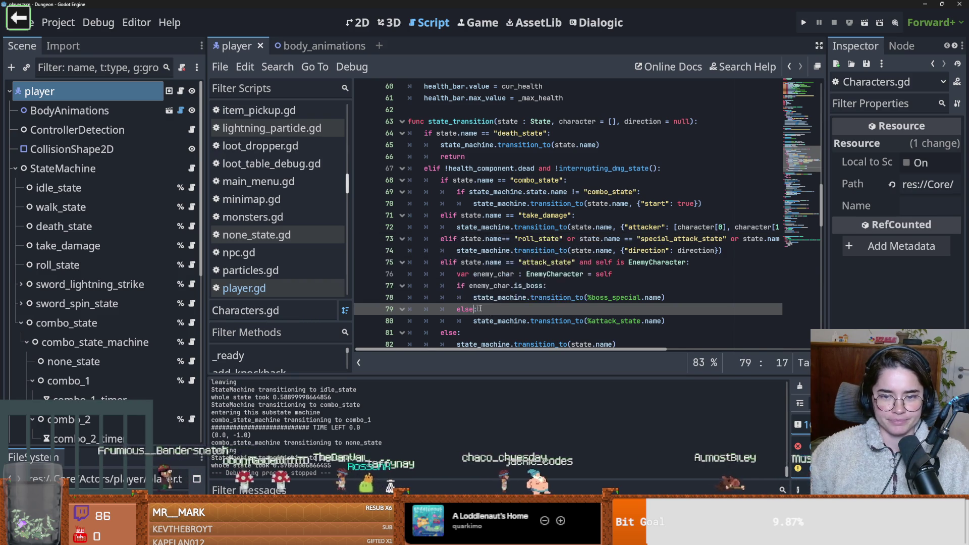
pyautogui.scroll(1, 474, 307)
pyautogui.scroll(-3, 56, 289)
pyautogui.click(192, 245)
pyautogui.scroll(-6, 533, 251)
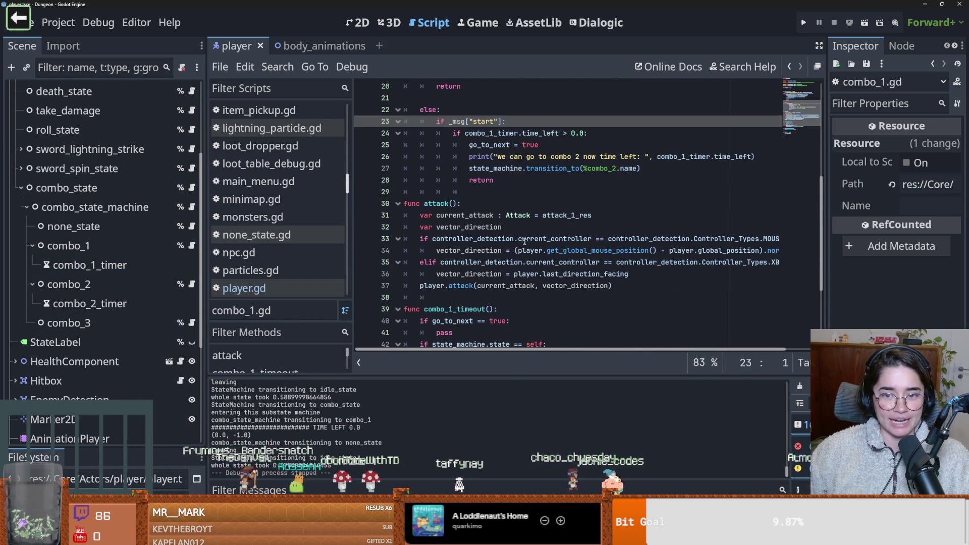
# Insert blank lines after enter() above attack(), removing a stray 'func' line
pyautogui.click(485, 203)
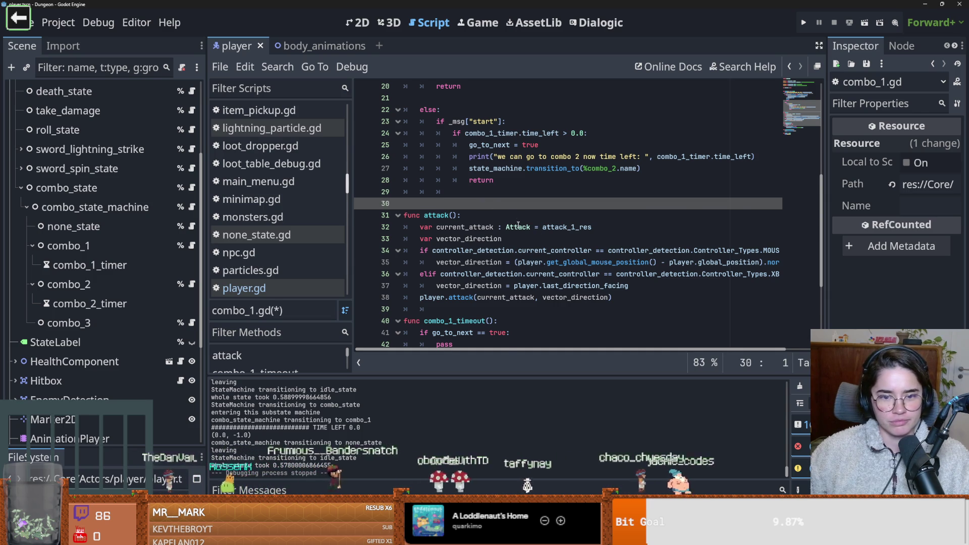
pyautogui.scroll(-2, 505, 226)
pyautogui.press('Return')
pyautogui.press('Return')
pyautogui.click(426, 140)
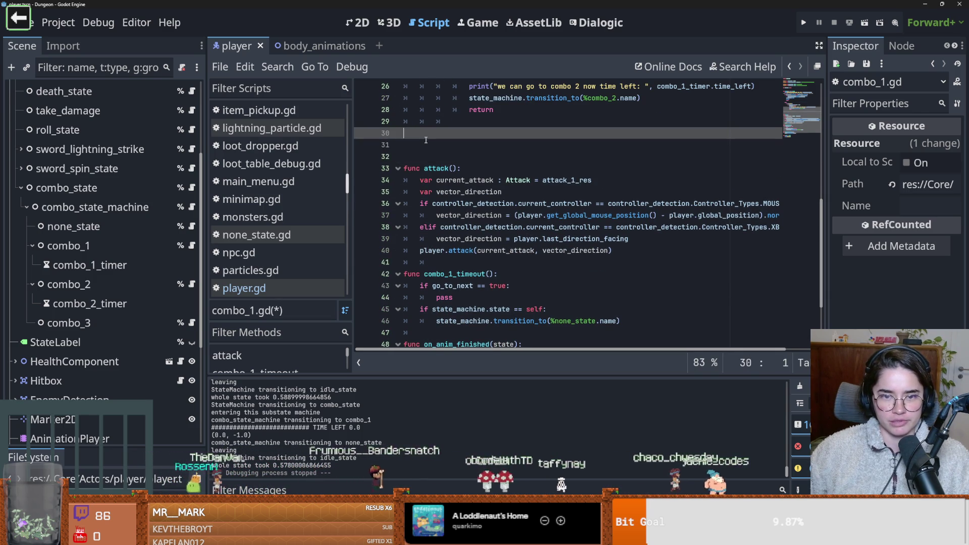
pyautogui.click(426, 140)
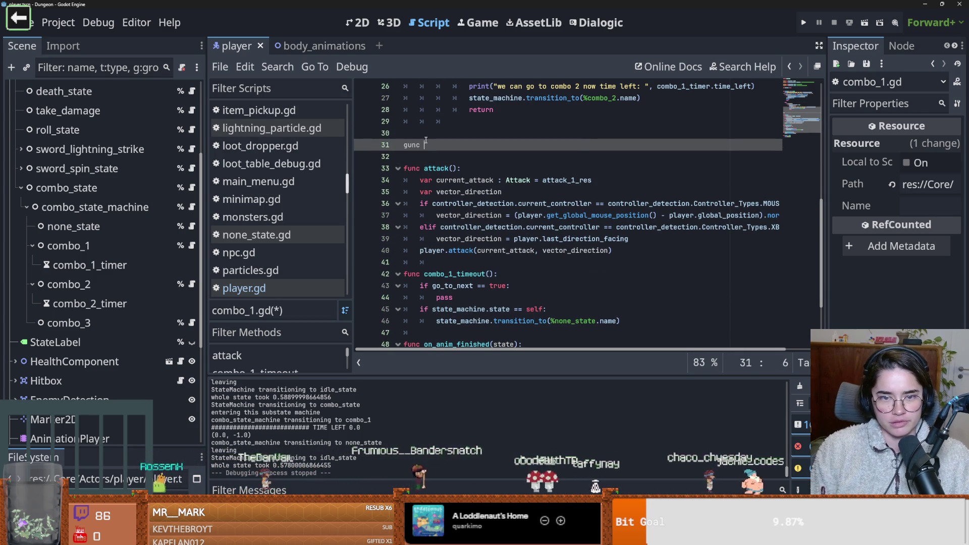
pyautogui.press('BackSpace')
pyautogui.press('BackSpace')
pyautogui.press('BackSpace')
pyautogui.write('func')
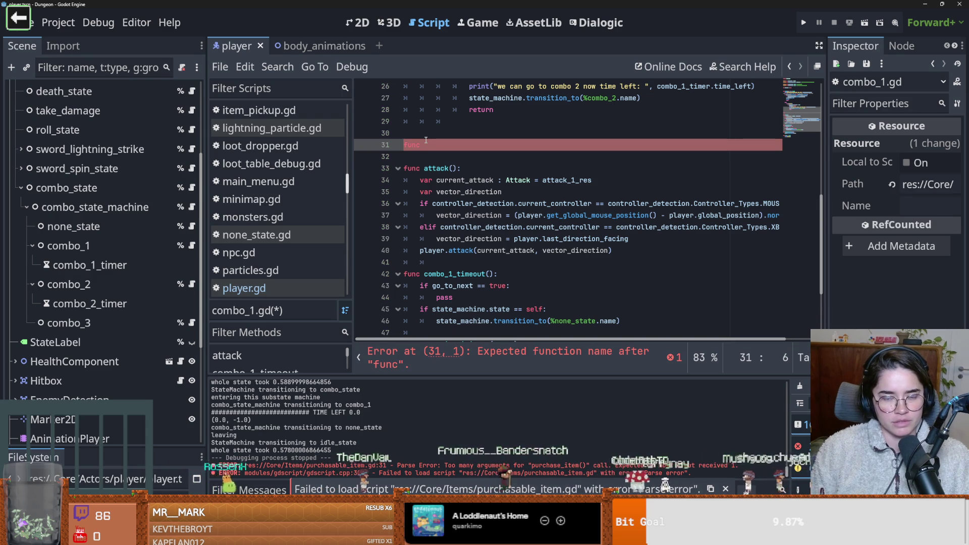
pyautogui.press('BackSpace')
pyautogui.press('BackSpace')
pyautogui.press('BackSpace')
pyautogui.scroll(8, 464, 111)
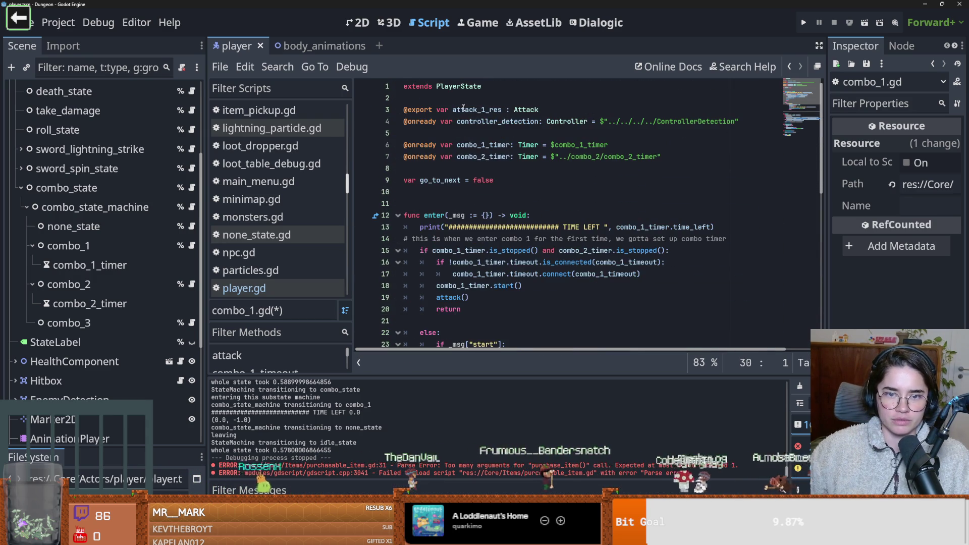
# Go through PlayerState.gd to the base State script and copy its handle_input function
pyautogui.keyDown('ctrl'); pyautogui.click(448, 87); pyautogui.keyUp('ctrl')
pyautogui.click(447, 98)
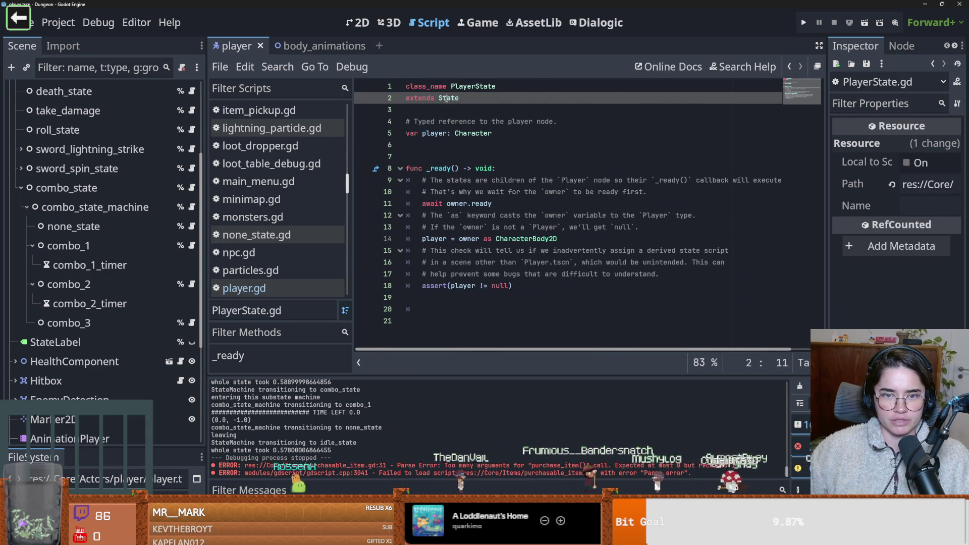
pyautogui.keyDown('ctrl'); pyautogui.click(448, 98); pyautogui.keyUp('ctrl')
pyautogui.moveTo(438, 192); pyautogui.dragTo(383, 182)
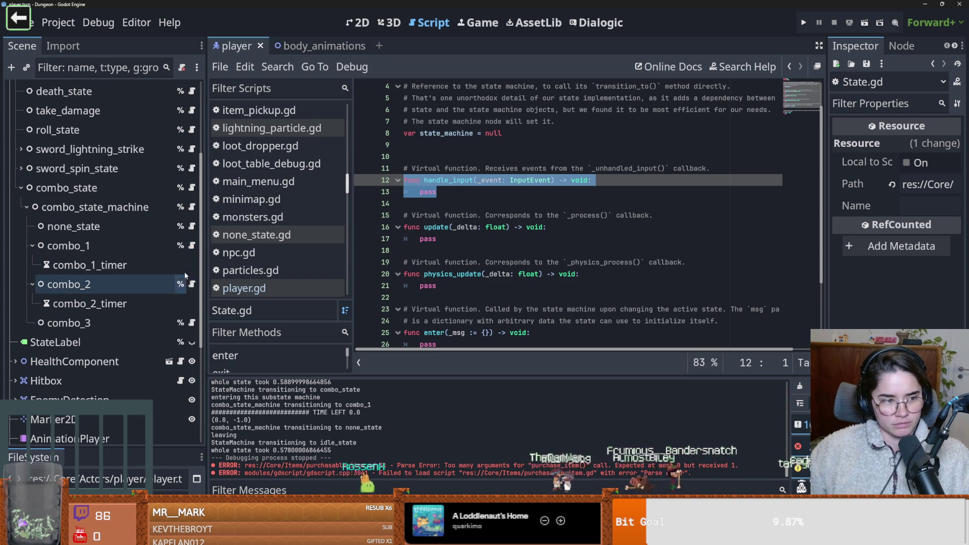
# Paste the handle_input function into combo_1.gd above attack()
pyautogui.click(193, 245)
pyautogui.scroll(-5, 462, 276)
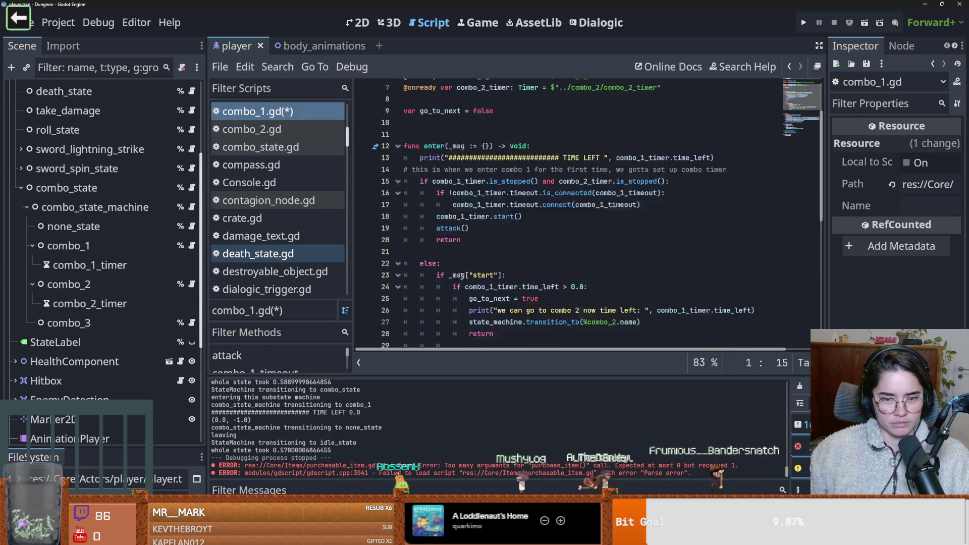
pyautogui.scroll(-2, 462, 276)
pyautogui.click(464, 215)
pyautogui.press('Return')
pyautogui.write('func handle_input(_event: InputEvent) -> void: \tpass')
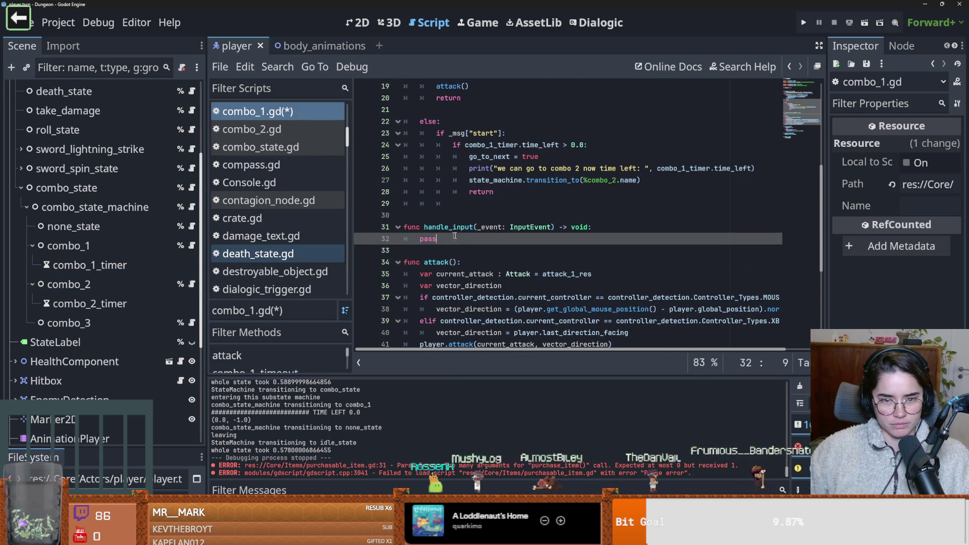
# Replace pass with 'if event.' and open the InputEvent class reference
pyautogui.doubleClick(427, 240)
pyautogui.write('if even')
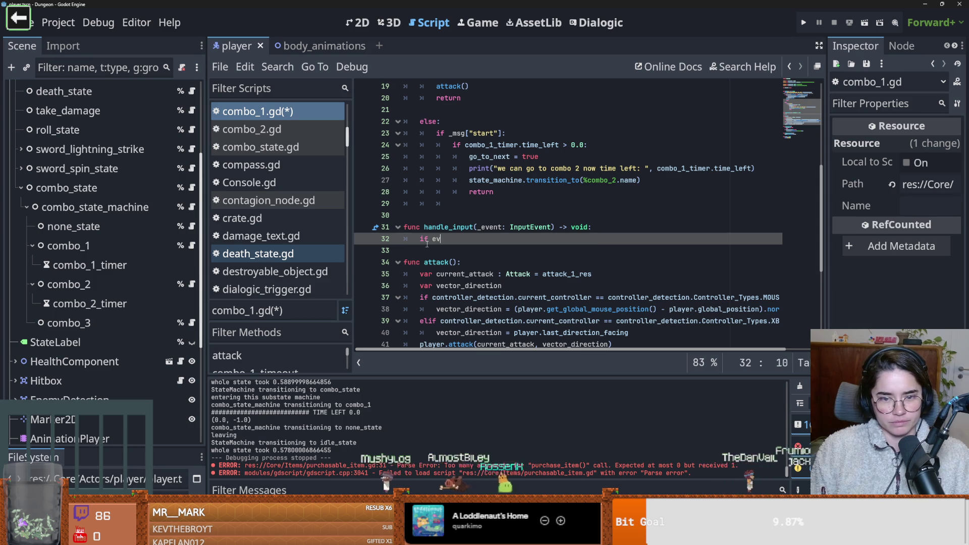
pyautogui.write('t.')
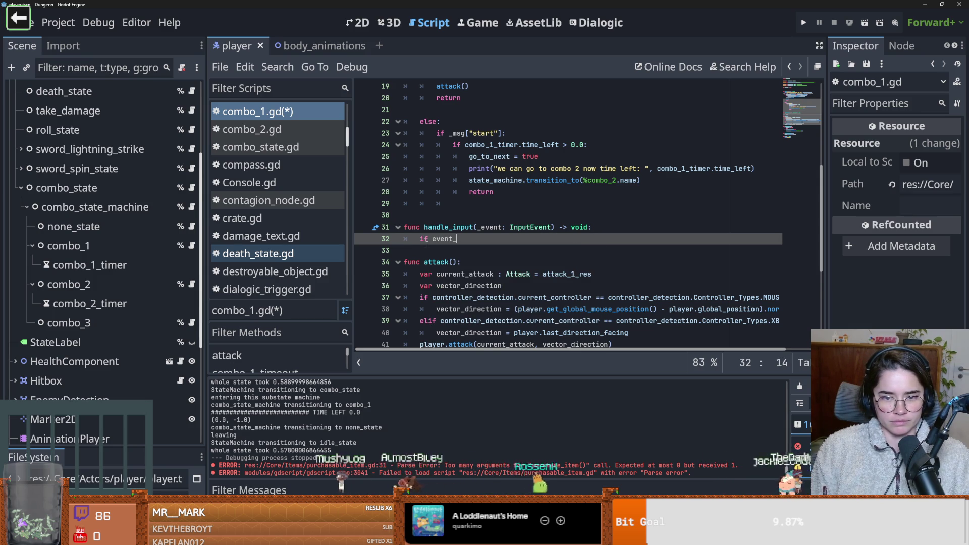
pyautogui.write('is_action_')
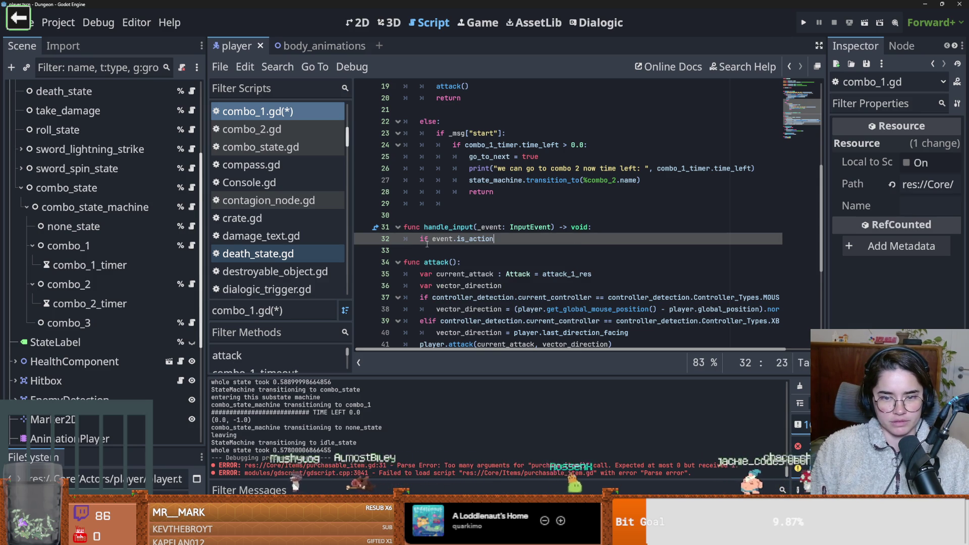
pyautogui.hotkey('ctrl', 'BackSpace')
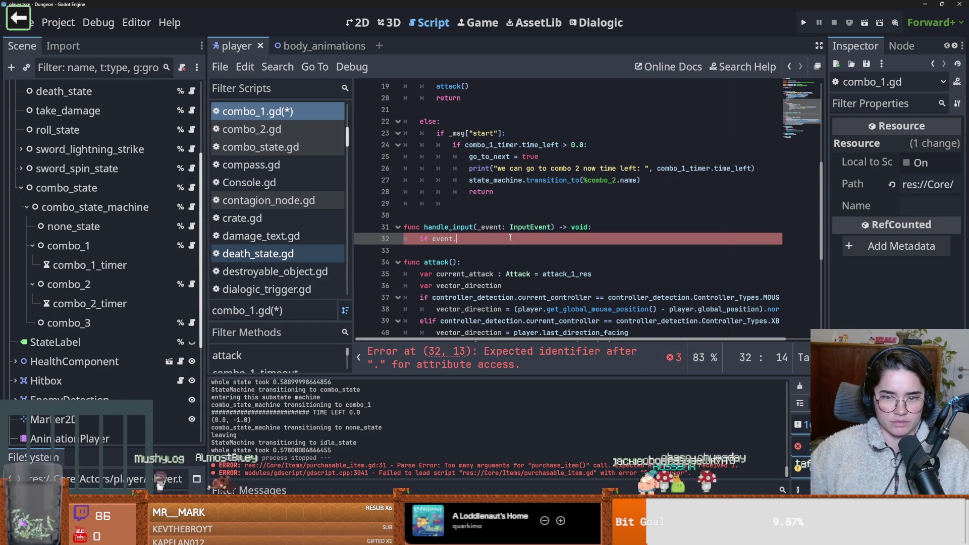
pyautogui.keyDown('ctrl'); pyautogui.click(532, 229); pyautogui.keyUp('ctrl')
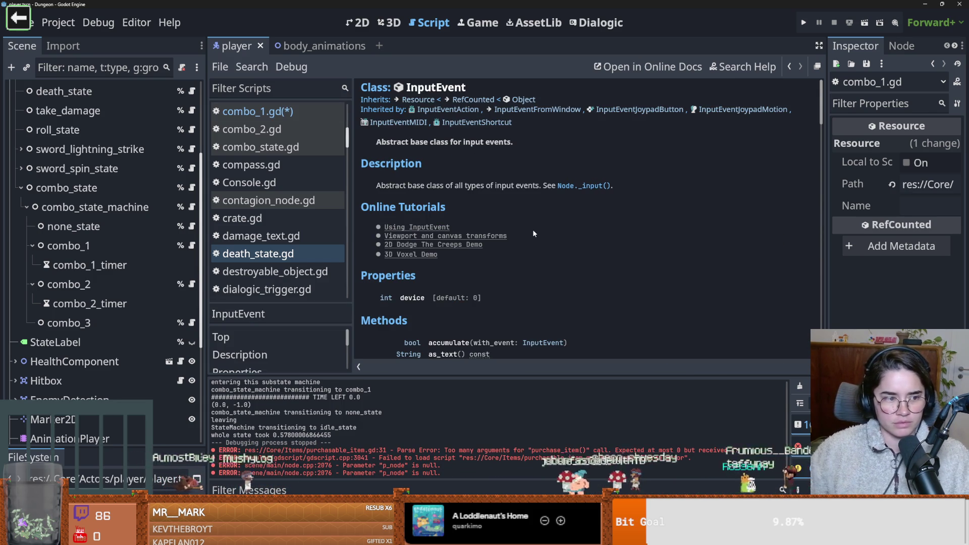
# Search the InputEvent docs for 'is', copy is_action_pressed( and paste it after 'if event.'
pyautogui.moveTo(534, 231); pyautogui.dragTo(536, 243)
pyautogui.hotkey('ctrl', 'f')
pyautogui.write('is_')
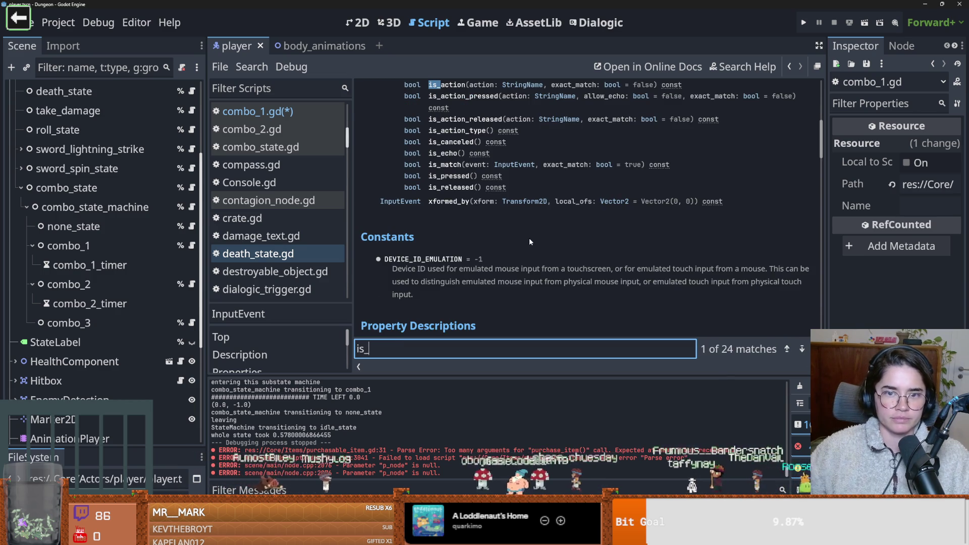
pyautogui.scroll(3, 529, 238)
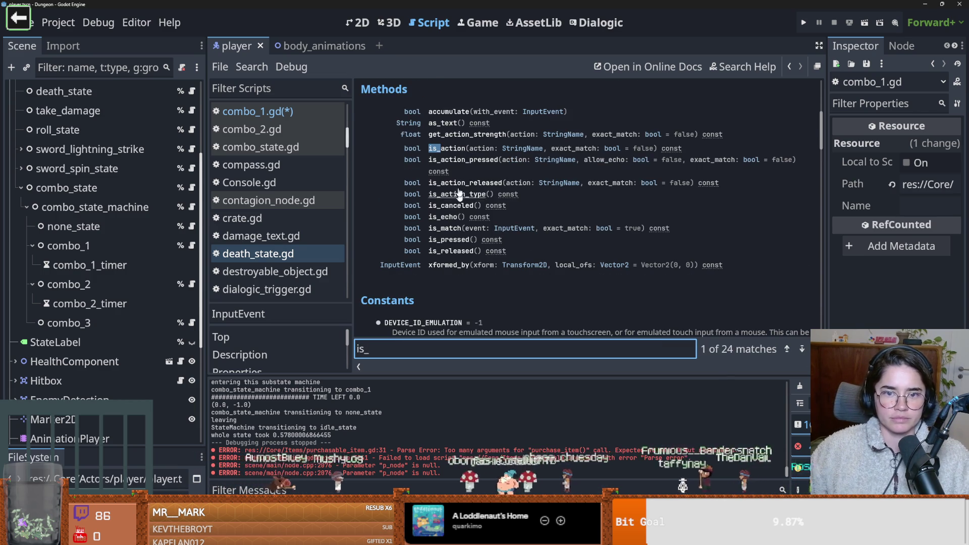
pyautogui.moveTo(428, 160); pyautogui.dragTo(505, 161)
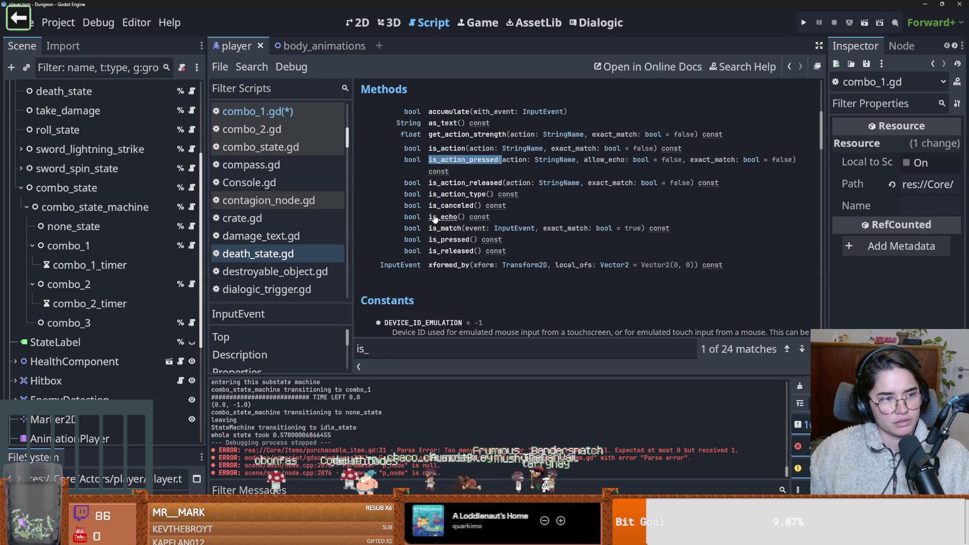
pyautogui.click(194, 269)
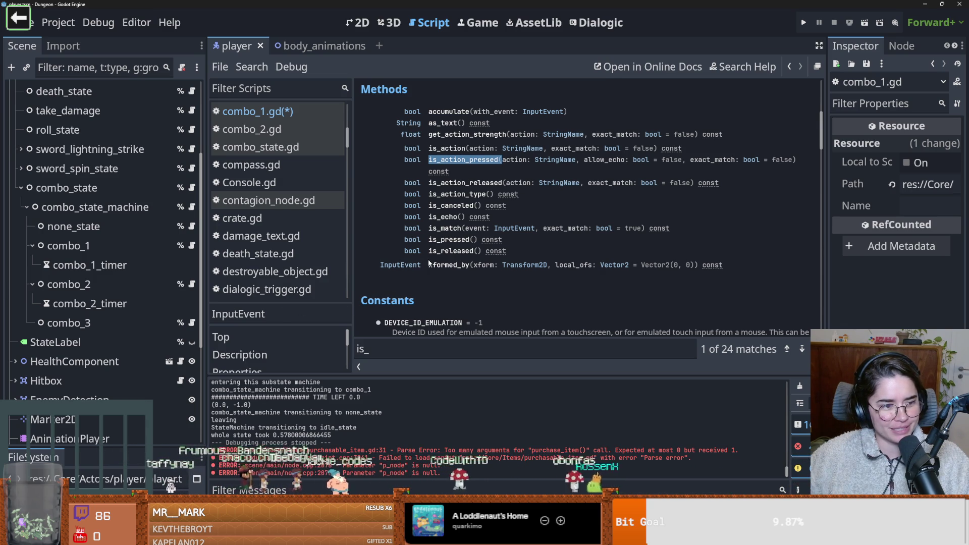
pyautogui.click(476, 244)
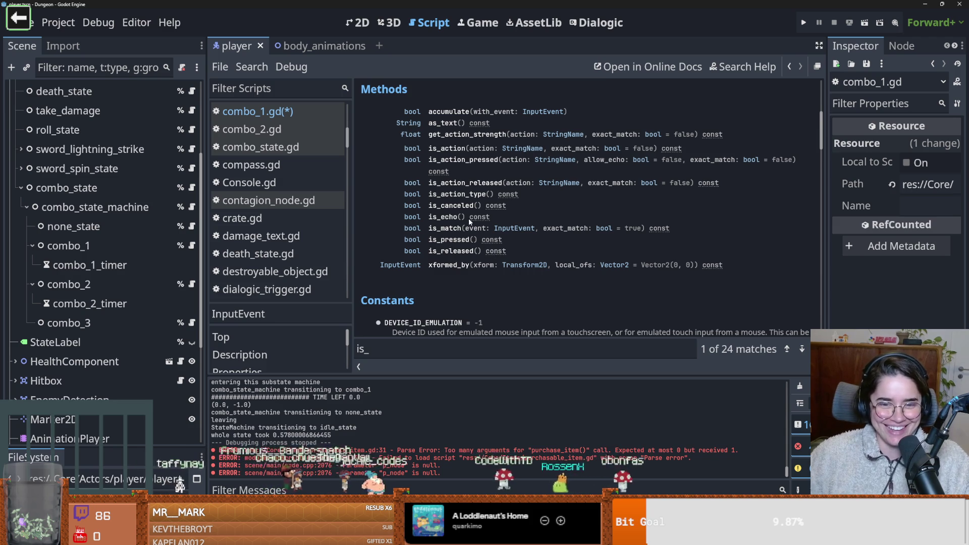
pyautogui.moveTo(502, 161); pyautogui.dragTo(428, 161)
pyautogui.hotkey('ctrl', 'c')
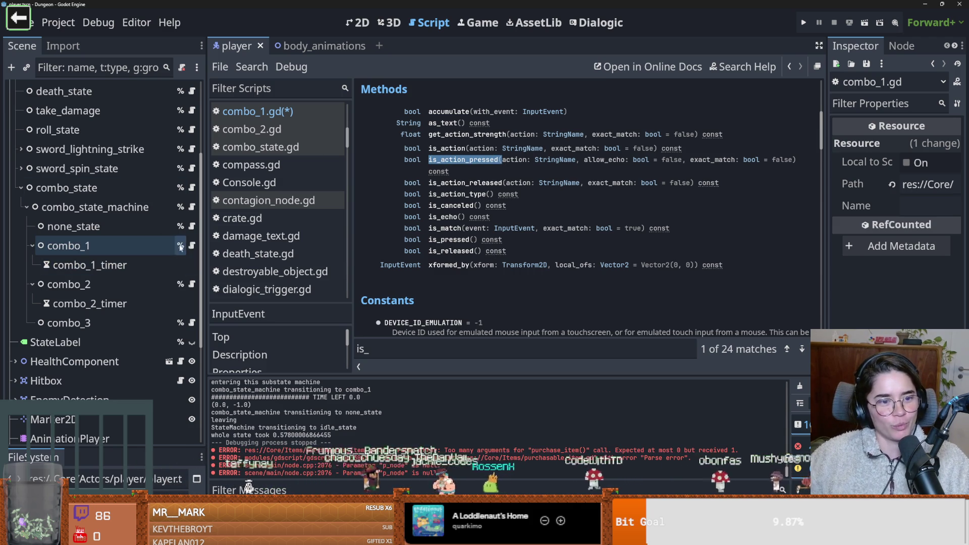
pyautogui.click(192, 246)
pyautogui.hotkey('ctrl', 'v')
# Finish the line as is_action_pressed("click"): with pass below, save, and open Project Settings
pyautogui.press('Return')
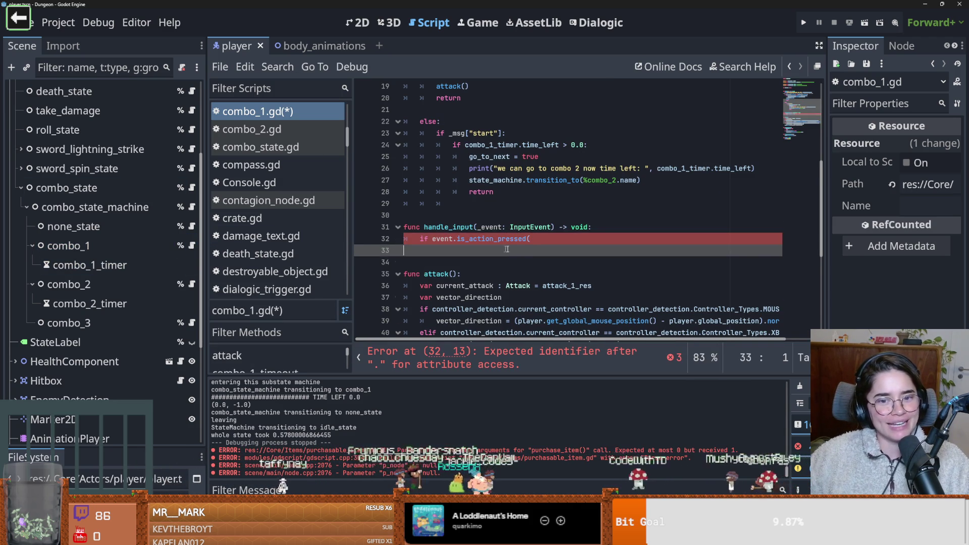
pyautogui.click(546, 241)
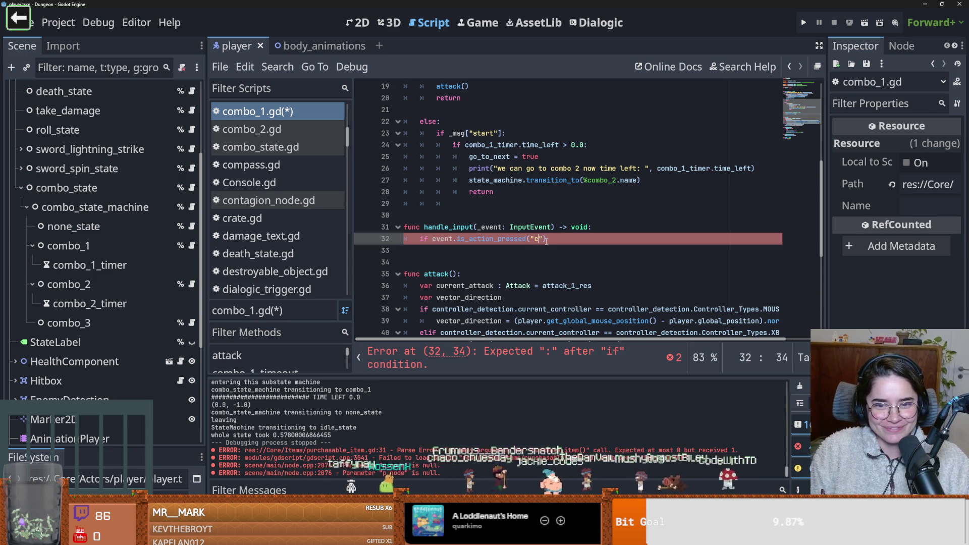
pyautogui.press('Return')
pyautogui.write('pass')
pyautogui.hotkey('ctrl', 's')
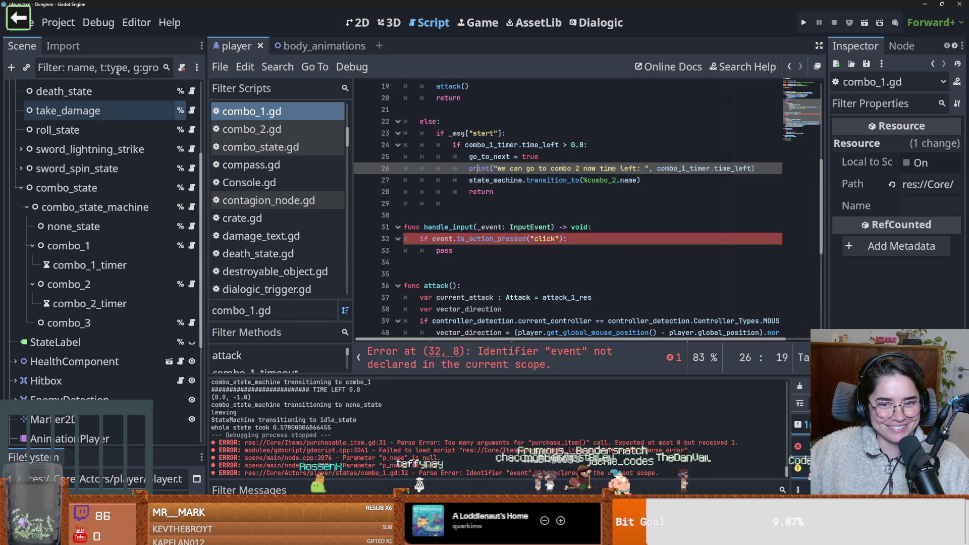
pyautogui.click(58, 22)
pyautogui.click(70, 39)
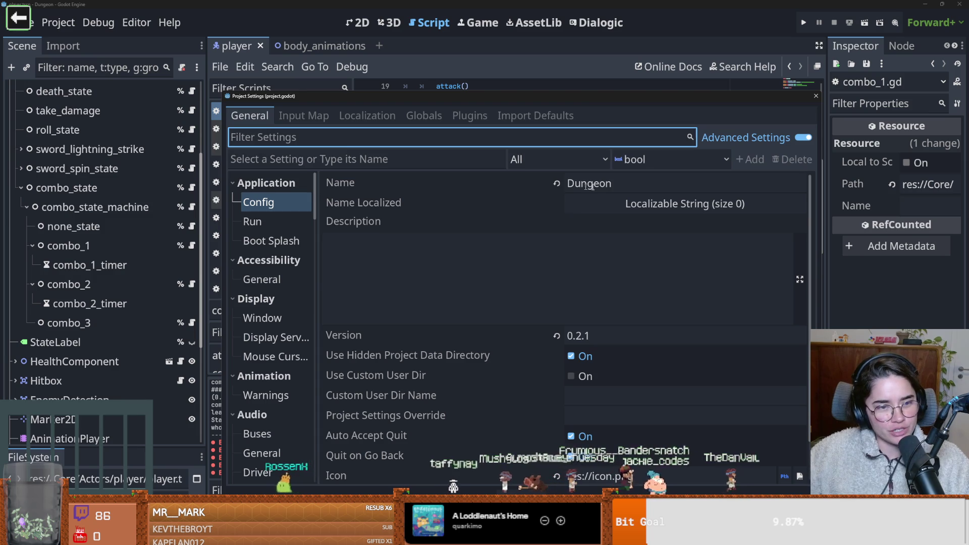
# In the Input Map, filter by Left Mouse Button to find the attack action
pyautogui.click(303, 115)
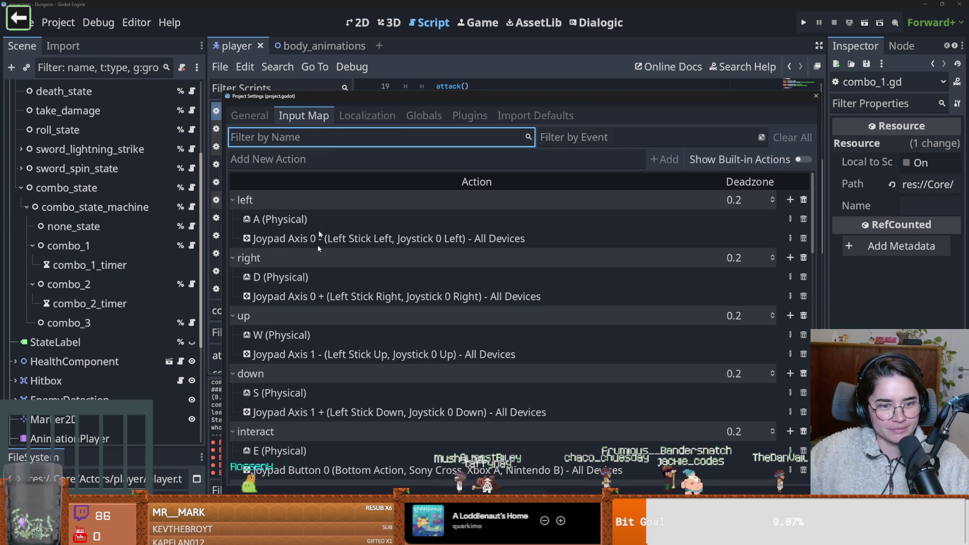
pyautogui.scroll(-3, 376, 310)
pyautogui.scroll(-2, 376, 314)
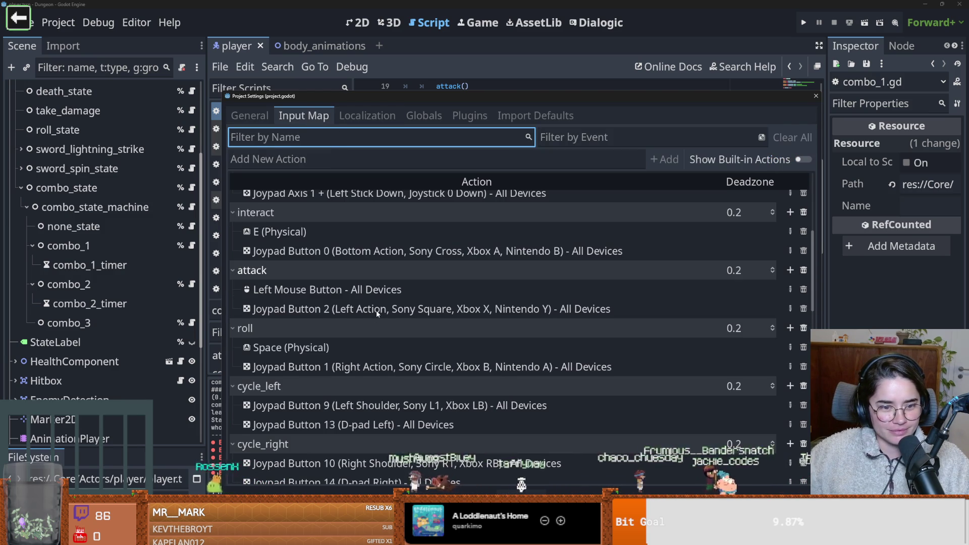
pyautogui.scroll(-3, 376, 314)
pyautogui.scroll(-2, 354, 333)
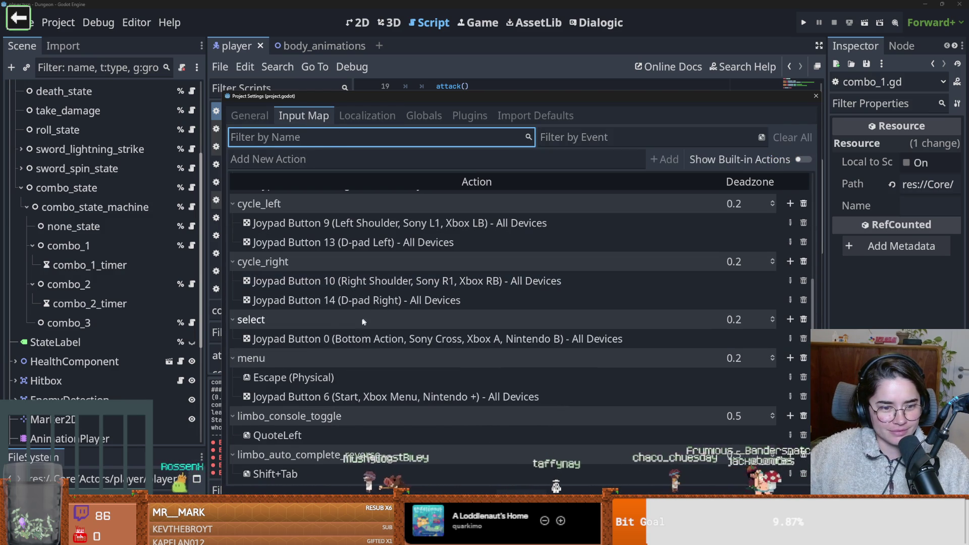
pyautogui.scroll(-4, 310, 356)
pyautogui.scroll(-10, 310, 355)
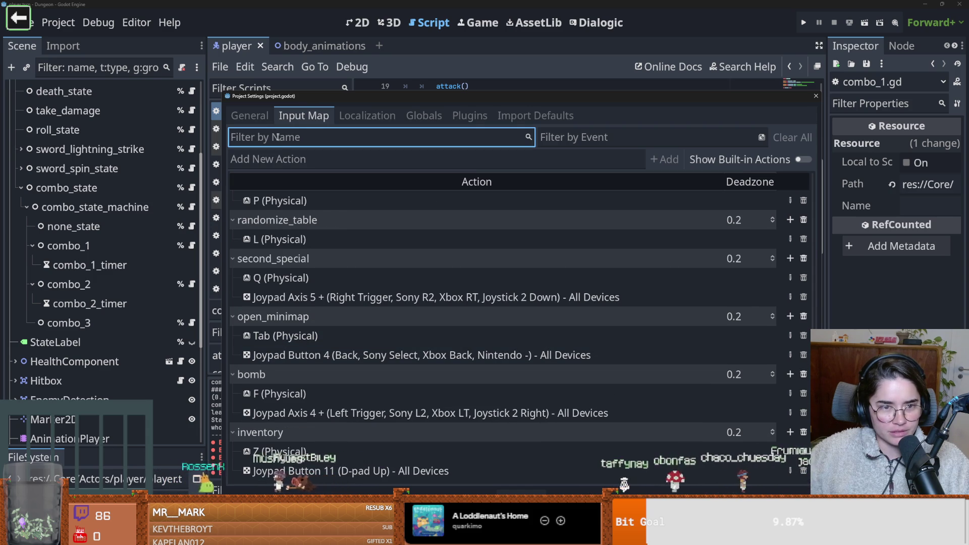
pyautogui.click(593, 140)
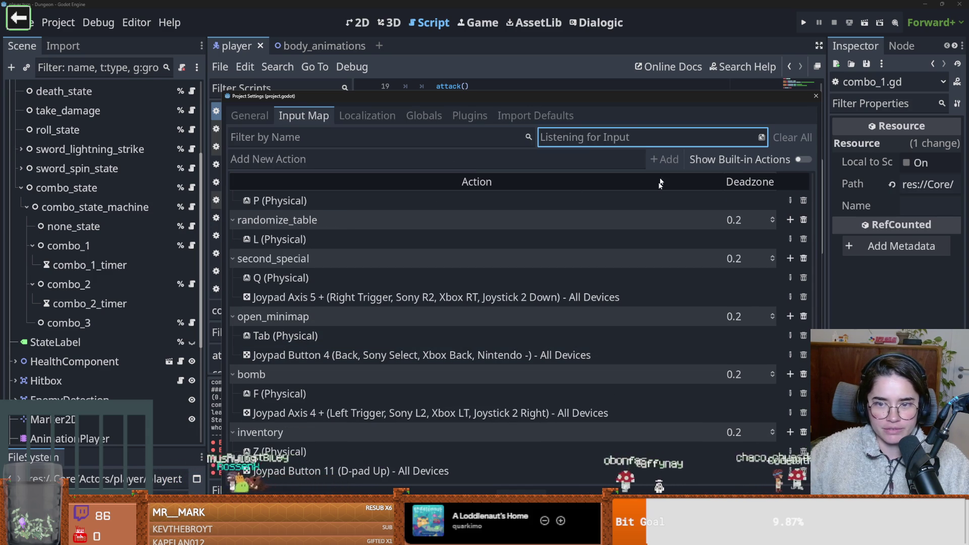
pyautogui.click(594, 140)
# Close Project Settings and swap "click" for "attack" in the handle_input condition
pyautogui.doubleClick(269, 204)
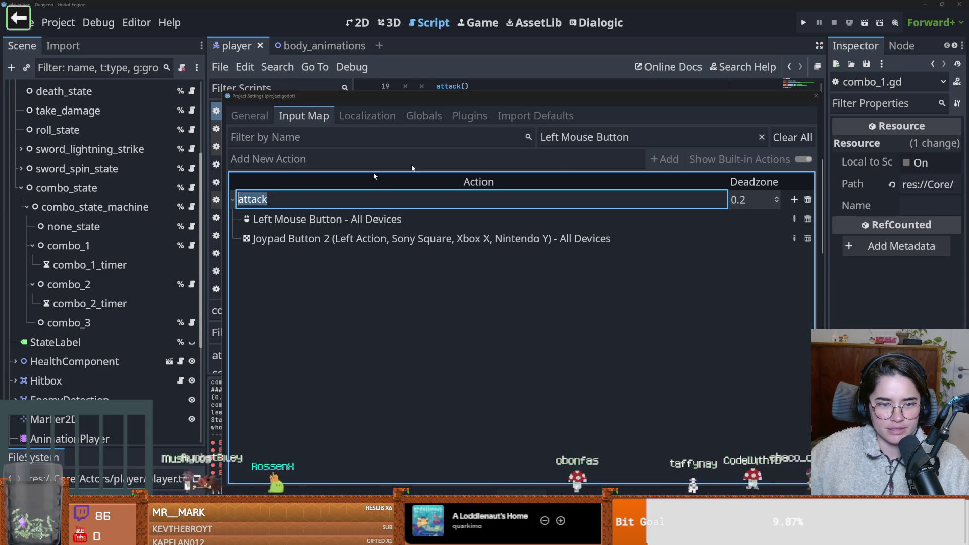
pyautogui.press('Escape')
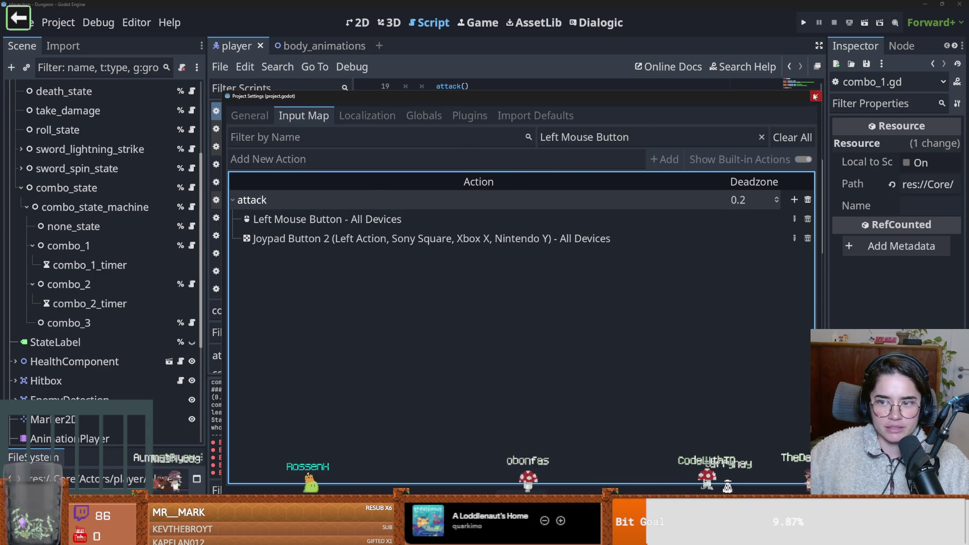
pyautogui.press('Escape')
pyautogui.doubleClick(547, 238)
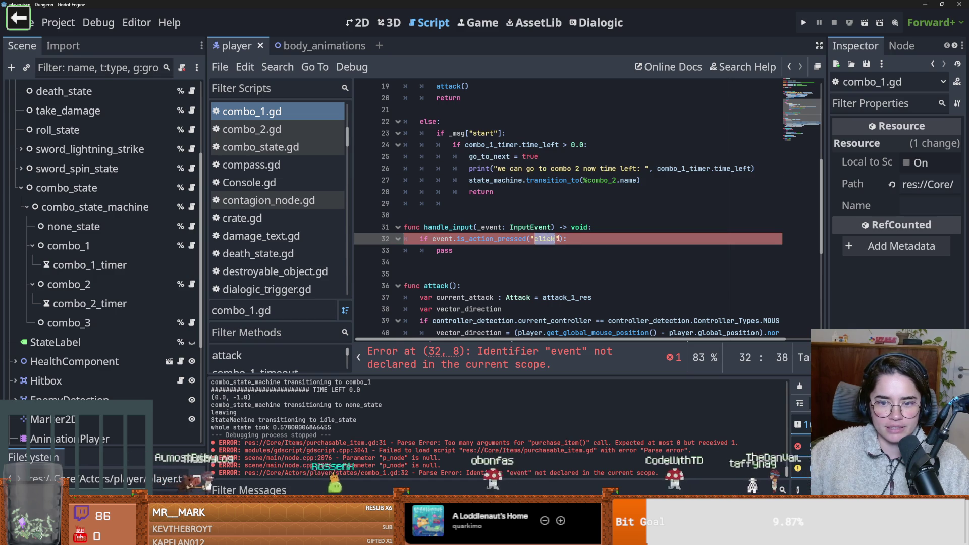
# Rename the undeclared event identifier to _event in the condition
pyautogui.doubleClick(446, 251)
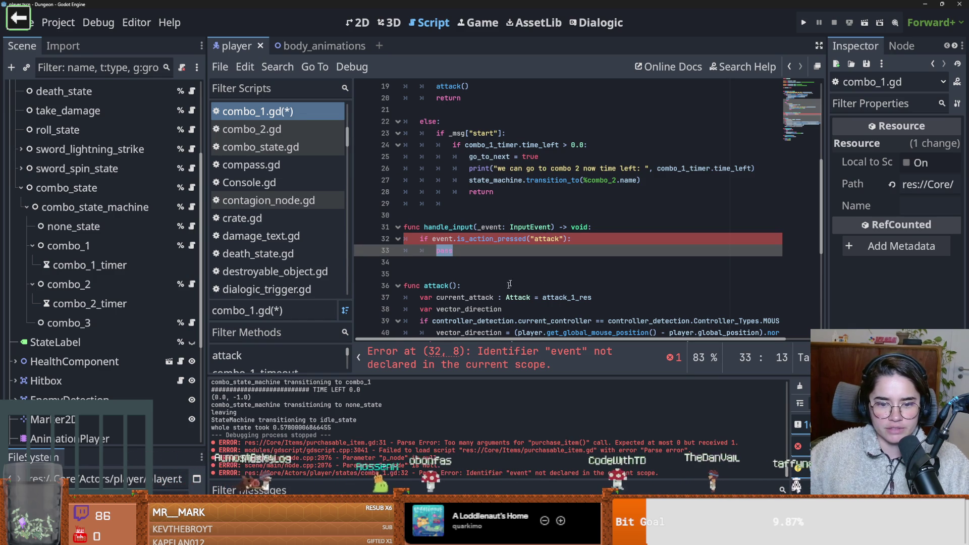
pyautogui.click(482, 228)
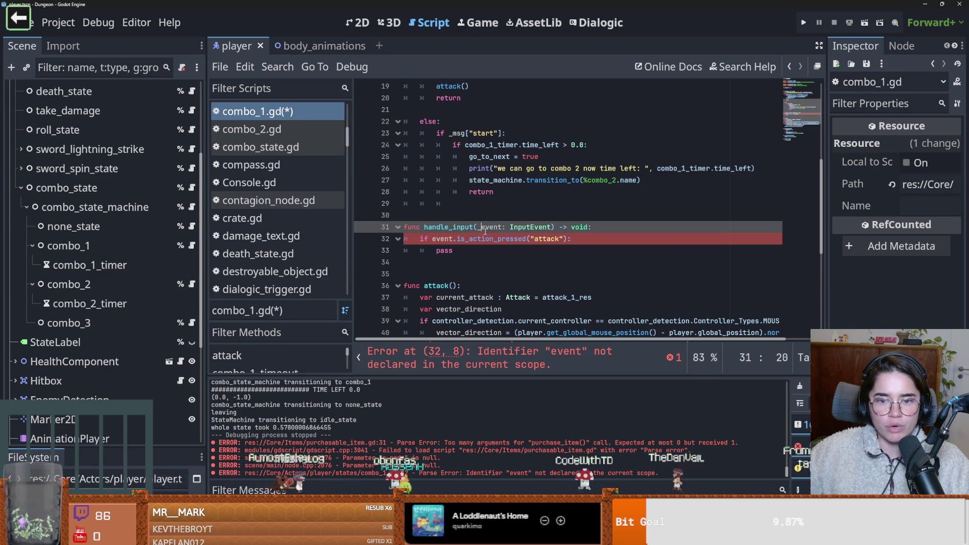
pyautogui.doubleClick(444, 240)
pyautogui.write('_event')
pyautogui.click(475, 254)
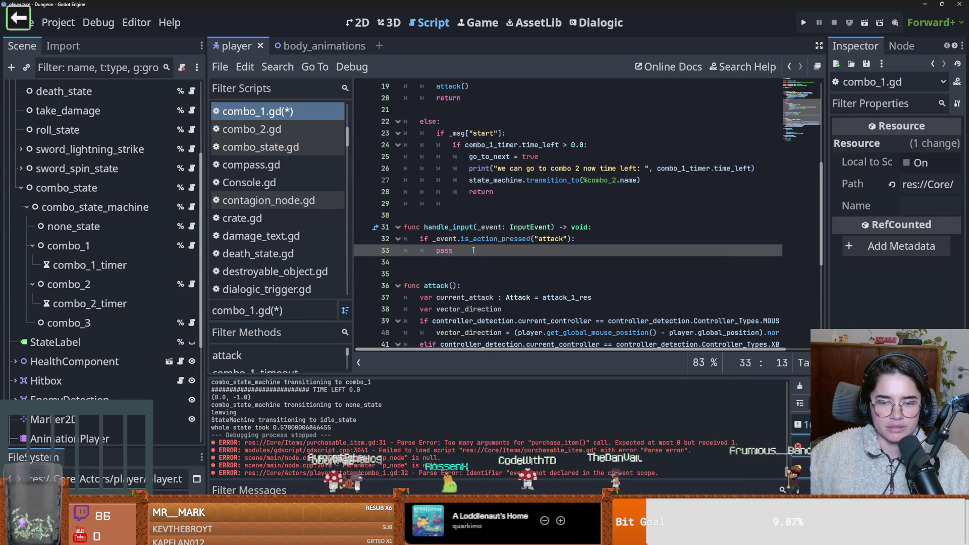
# Replace pass with go_to_next = true inside the attack check and save
pyautogui.click(537, 239)
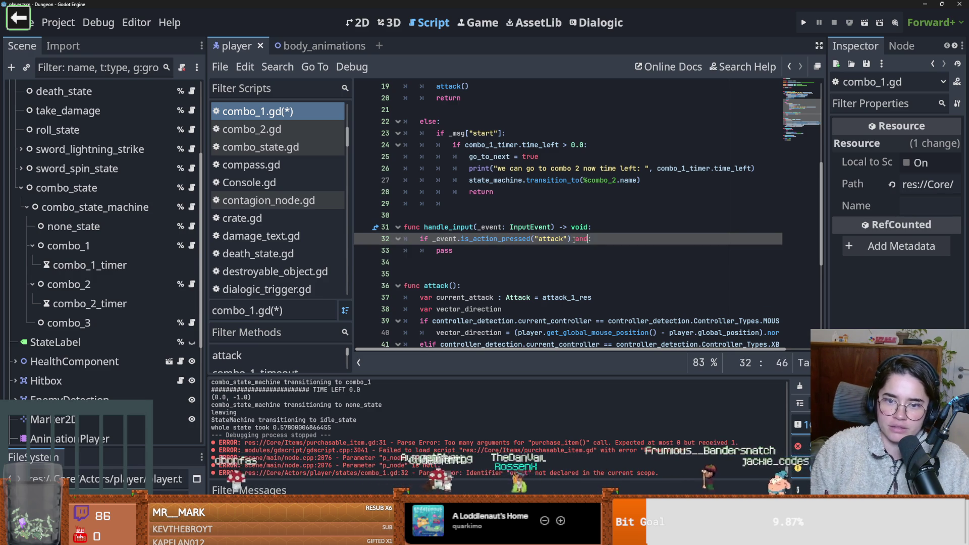
pyautogui.write('go')
pyautogui.press('Return')
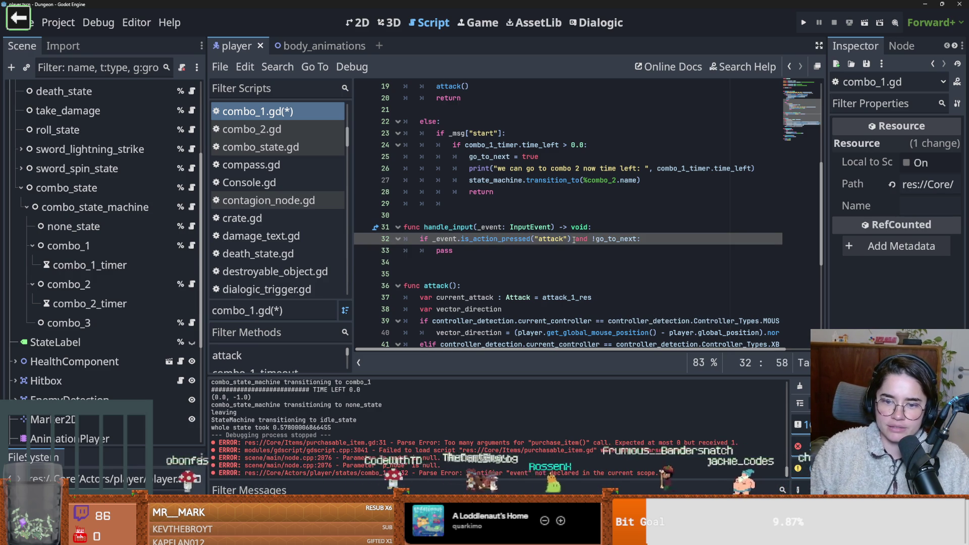
pyautogui.click(441, 251)
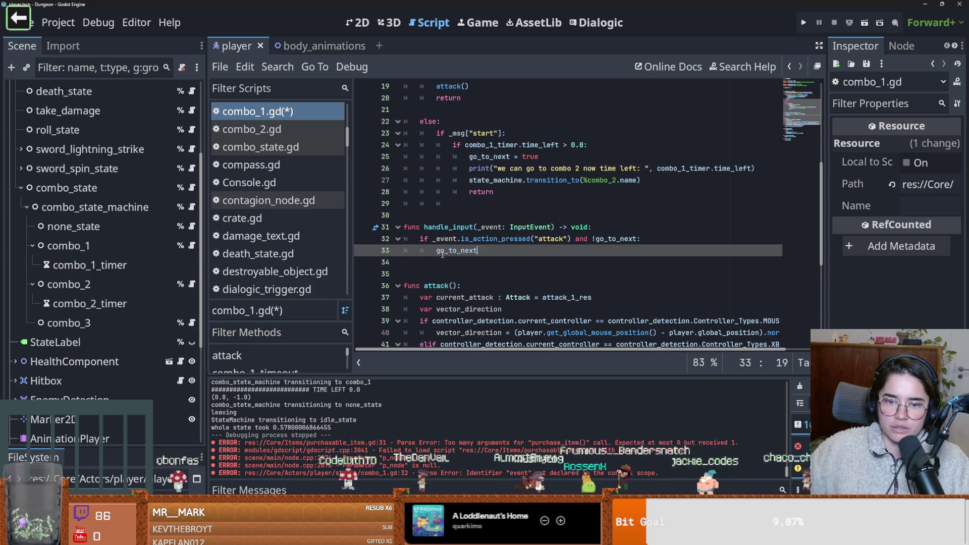
pyautogui.write('true')
pyautogui.hotkey('ctrl', 's')
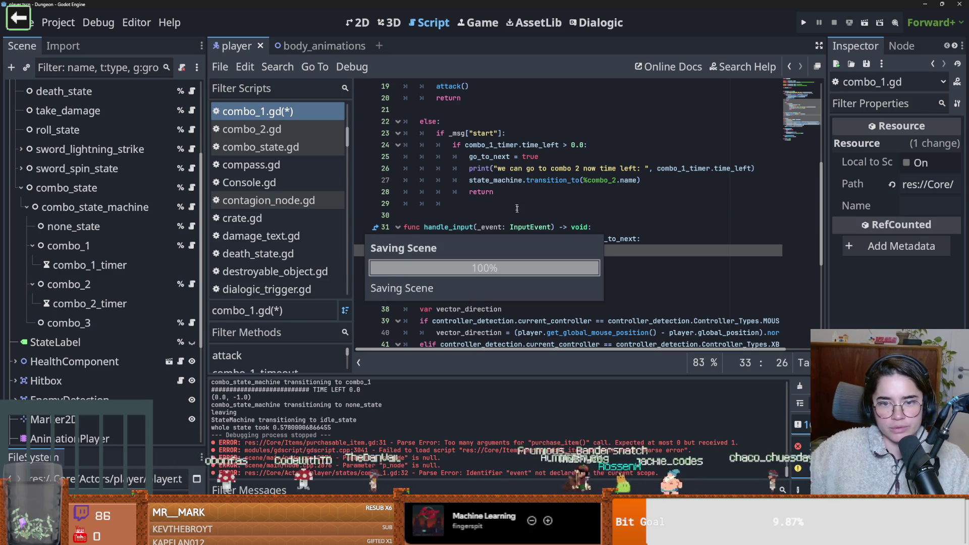
# Extend the attack condition with 'and !go_to_next and combo_1_timer.time_left > 0.0'
pyautogui.keyDown('shift'); pyautogui.click(468, 240); pyautogui.keyUp('shift')
pyautogui.click(467, 242)
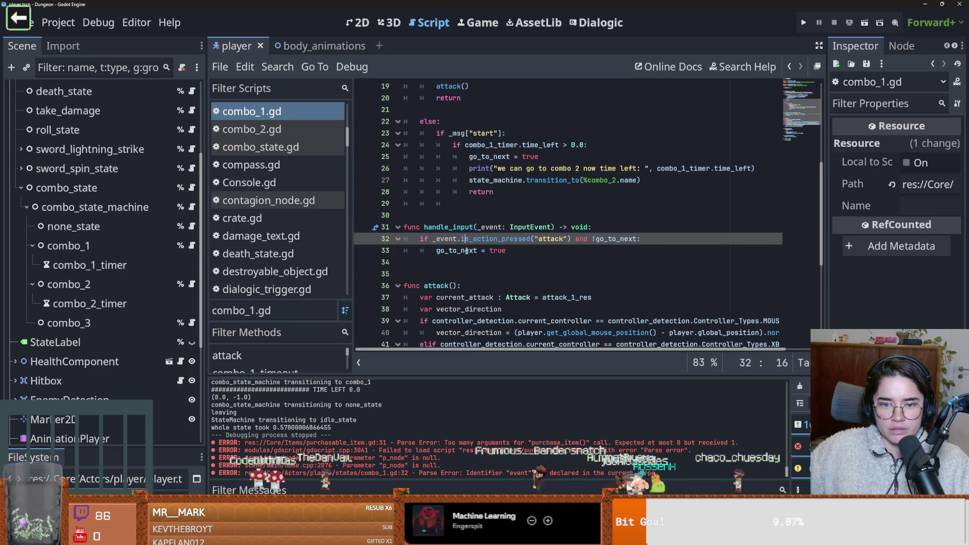
pyautogui.press('Down')
pyautogui.moveTo(522, 190); pyautogui.dragTo(472, 181)
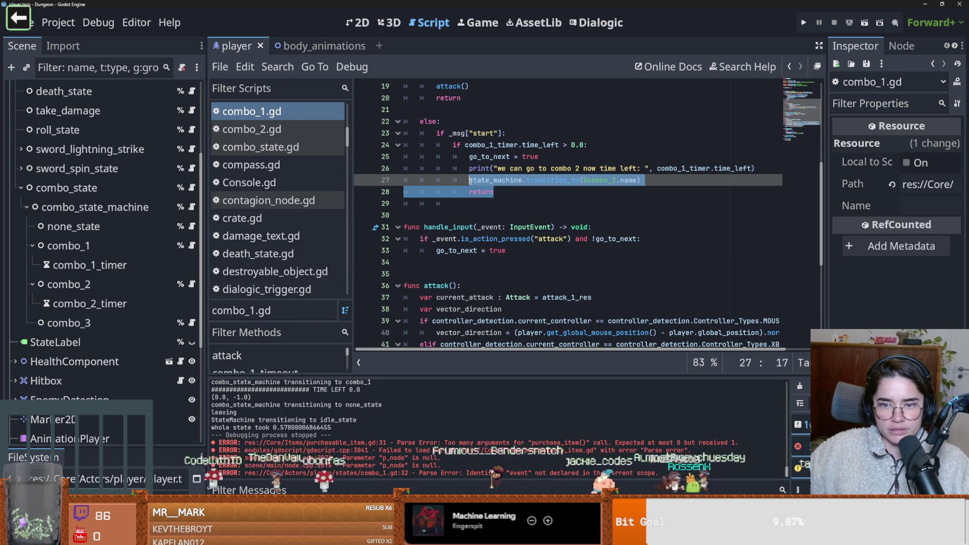
pyautogui.scroll(1, 467, 180)
pyautogui.click(508, 226)
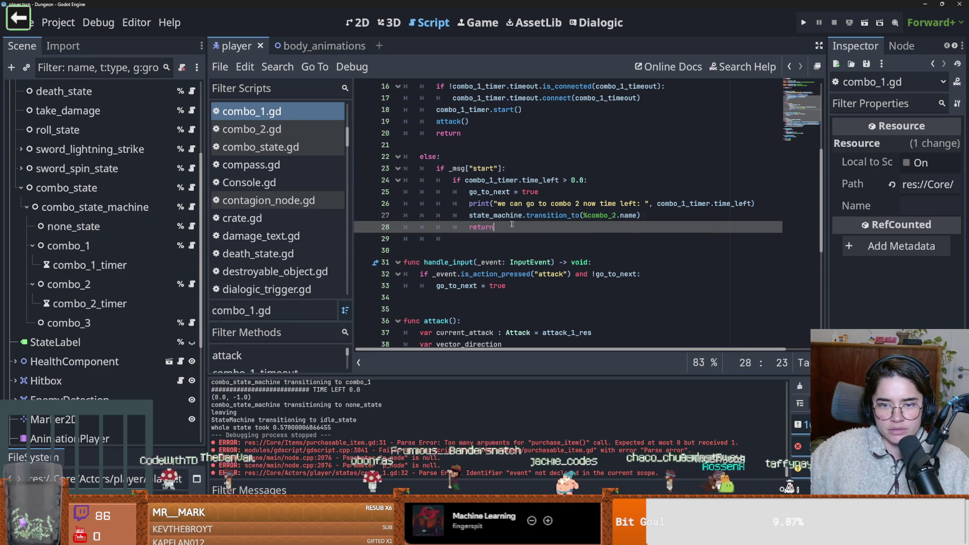
pyautogui.moveTo(519, 225); pyautogui.dragTo(472, 215)
pyautogui.moveTo(583, 180); pyautogui.dragTo(466, 181)
pyautogui.hotkey('ctrl', 'c')
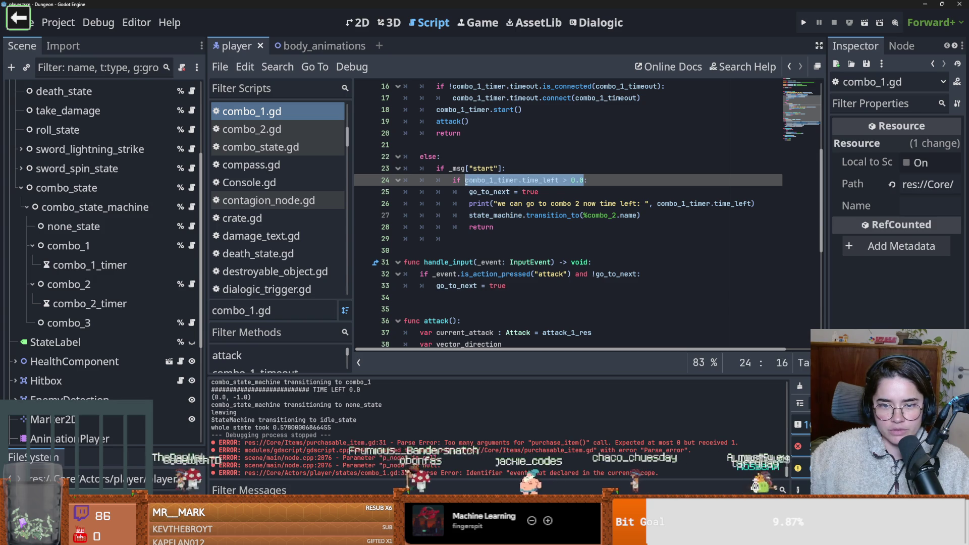
pyautogui.click(638, 274)
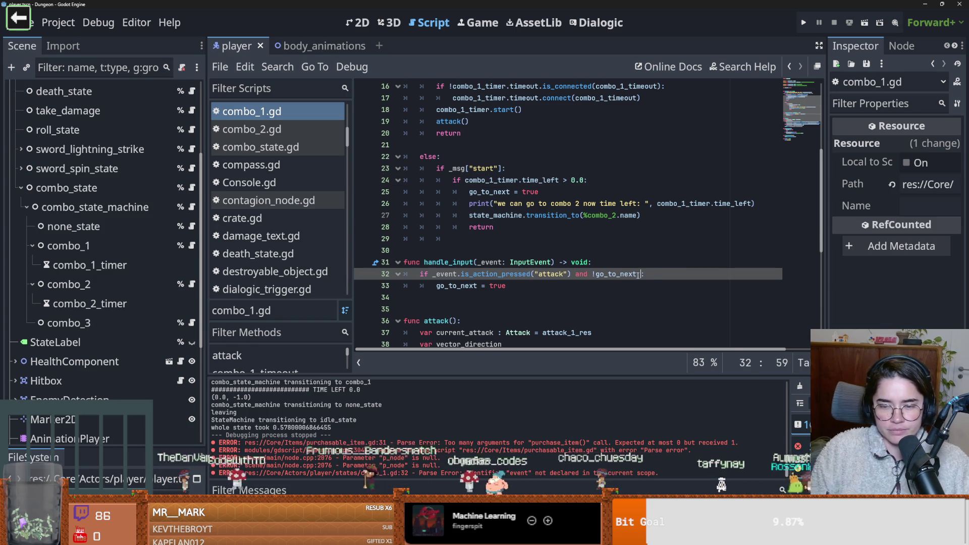
pyautogui.hotkey('ctrl', 'v')
# Comment out the old else block, lines 22–28, with Ctrl+K
pyautogui.moveTo(540, 223)
pyautogui.mouseDown()
pyautogui.moveTo(505, 227)
pyautogui.moveTo(381, 161)
pyautogui.mouseUp()
pyautogui.hotkey('ctrl', 'k')
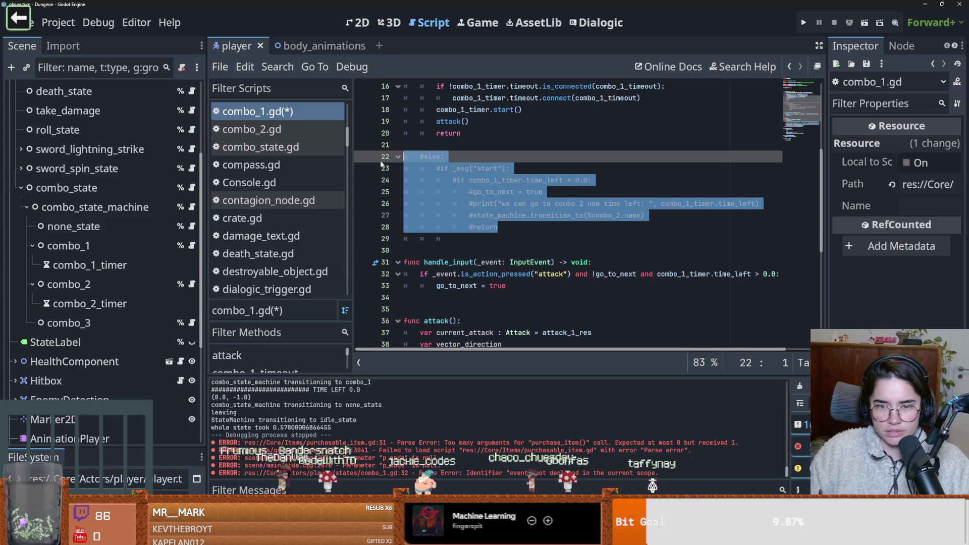
pyautogui.scroll(-2, 387, 145)
# In combo_1_timeout, replace pass with the none_state transition call
pyautogui.doubleClick(466, 216)
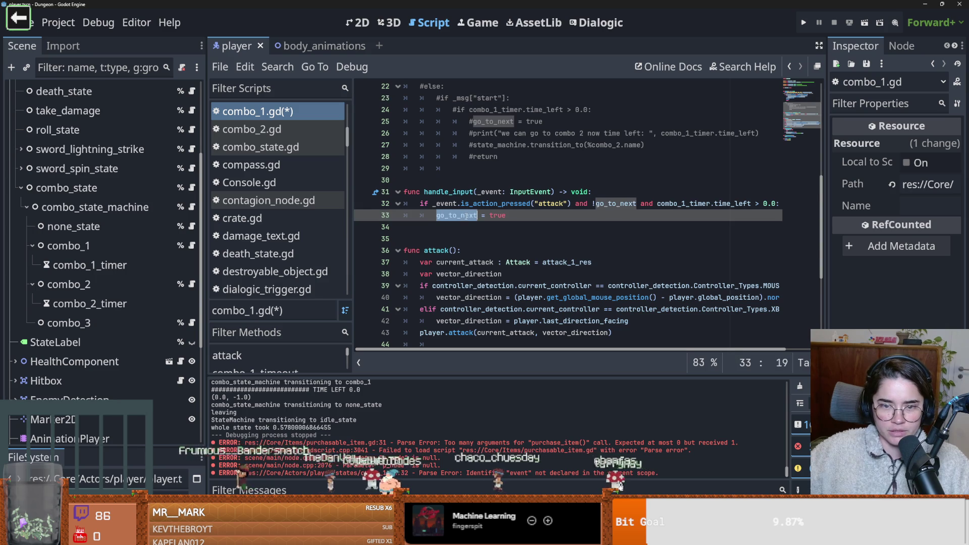
pyautogui.scroll(-5, 541, 236)
pyautogui.doubleClick(464, 193)
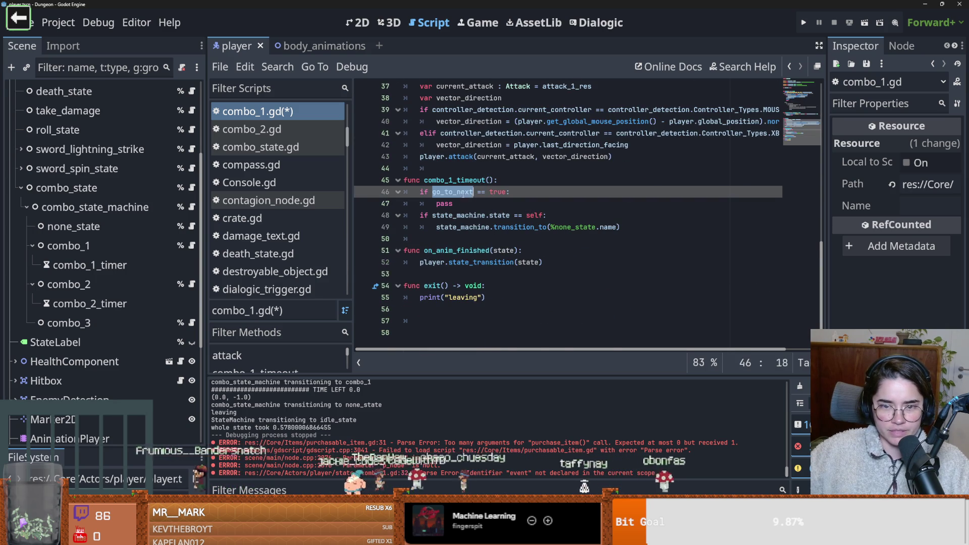
pyautogui.click(455, 204)
pyautogui.click(525, 228)
pyautogui.press('Home')
pyautogui.hotkey('shift', 'End')
pyautogui.hotkey('ctrl', 'c')
pyautogui.press('Up')
pyautogui.press('Up')
pyautogui.hotkey('shift', 'Home')
pyautogui.hotkey('ctrl', 'v')
pyautogui.scroll(1, 521, 230)
pyautogui.scroll(8, 556, 229)
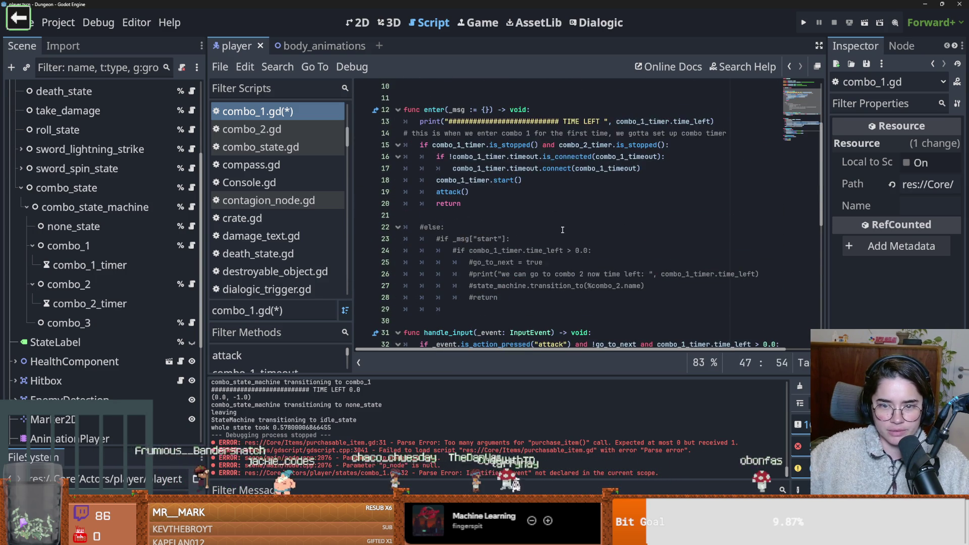
# Make combo_1_timeout transition to combo_2 using the line copied from the old block
pyautogui.moveTo(654, 287); pyautogui.dragTo(545, 275)
pyautogui.click(522, 286)
pyautogui.scroll(-8, 470, 260)
pyautogui.scroll(-1, 470, 260)
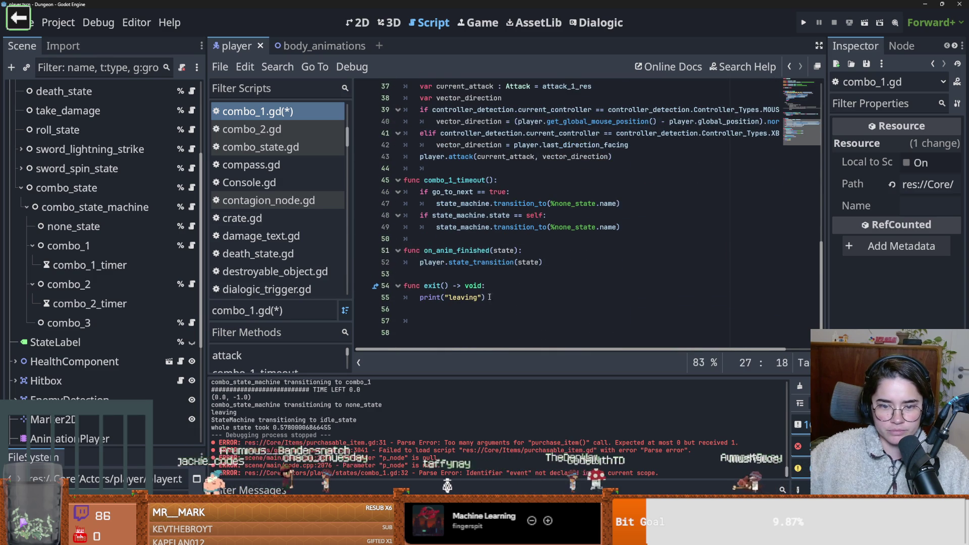
pyautogui.moveTo(621, 203); pyautogui.dragTo(433, 206)
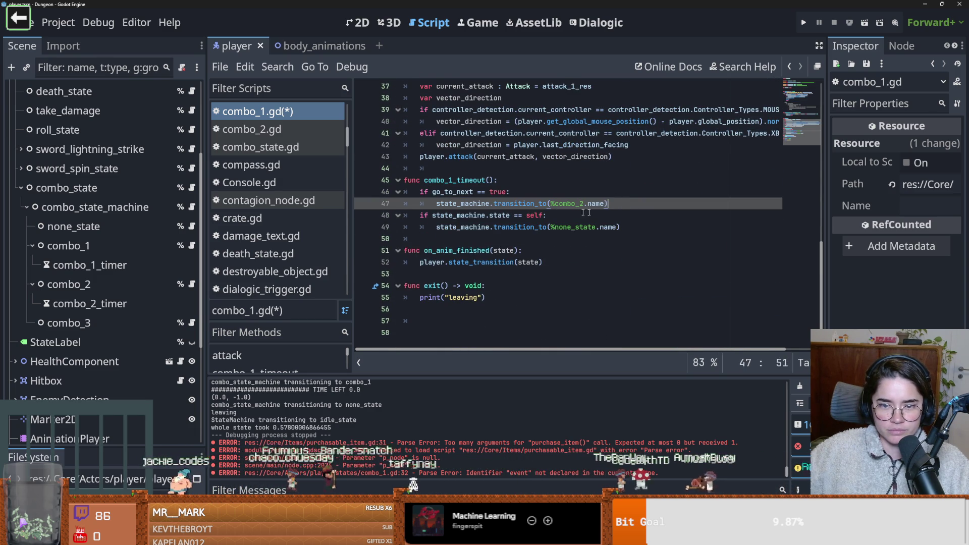
pyautogui.hotkey('ctrl', 'v')
pyautogui.press('Return')
# Add go_to_next = false after the combo_2 transition and save combo_1.gd
pyautogui.scroll(1, 514, 250)
pyautogui.scroll(4, 514, 249)
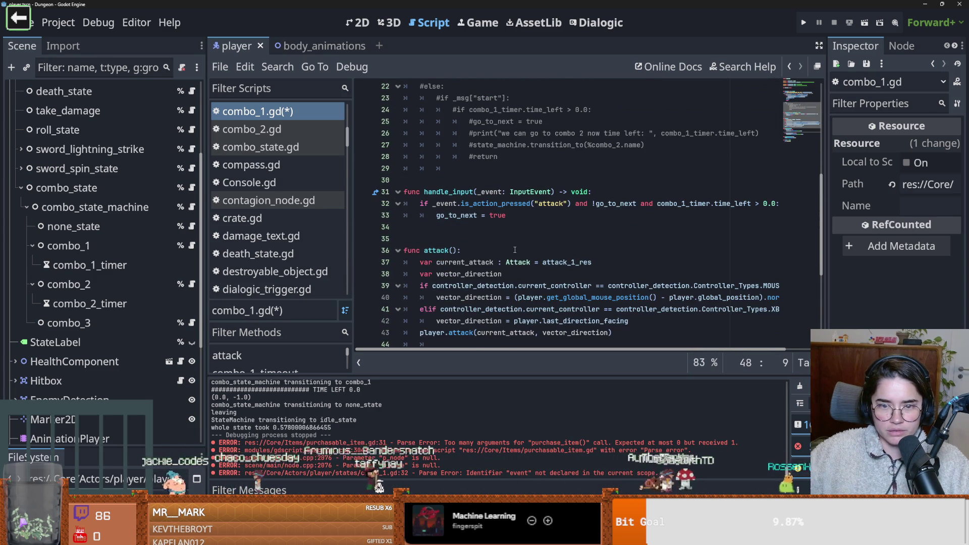
pyautogui.moveTo(529, 223); pyautogui.dragTo(423, 218)
pyautogui.moveTo(508, 215); pyautogui.dragTo(436, 216)
pyautogui.scroll(-3, 464, 275)
pyautogui.click(465, 285)
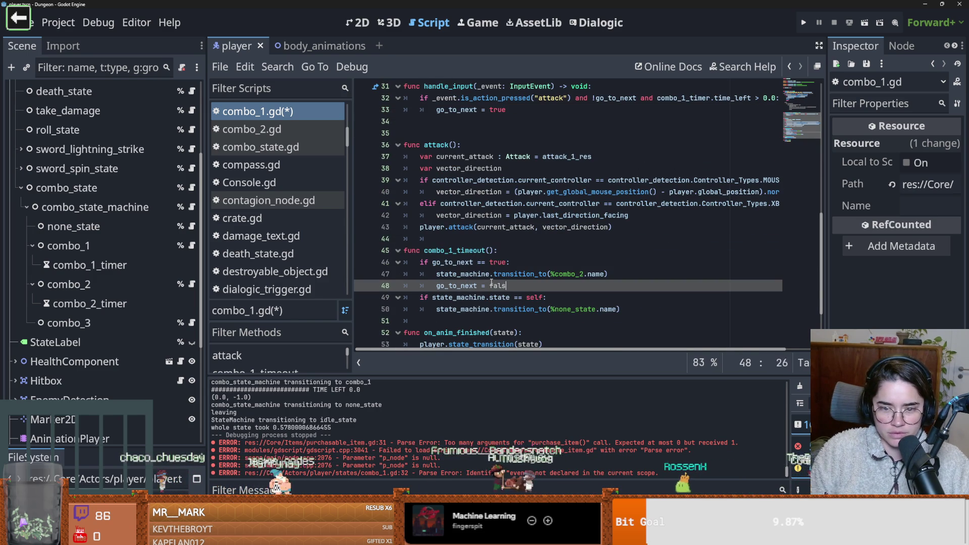
pyautogui.hotkey('ctrl', 's')
# Run the project to test the combo change
pyautogui.scroll(-2, 491, 283)
pyautogui.moveTo(620, 239); pyautogui.dragTo(420, 239)
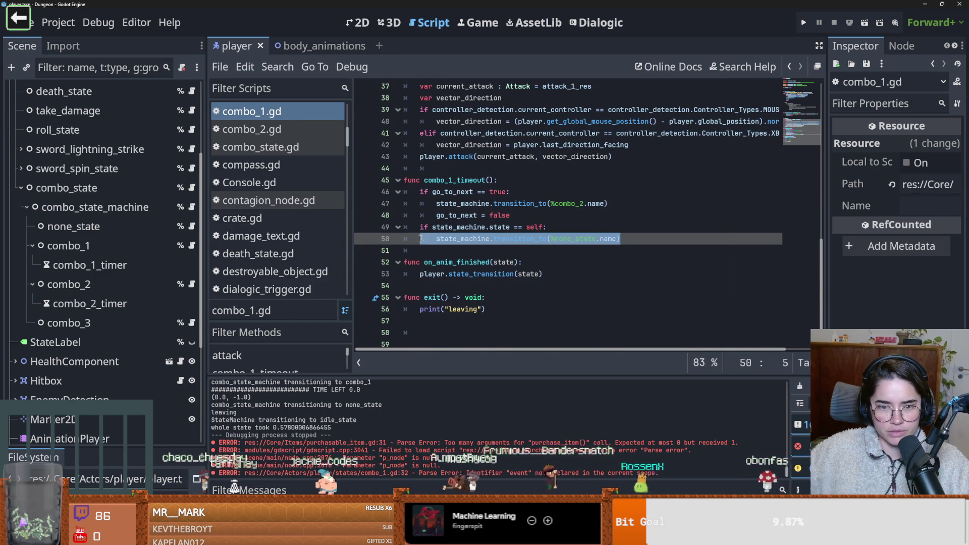
pyautogui.click(807, 17)
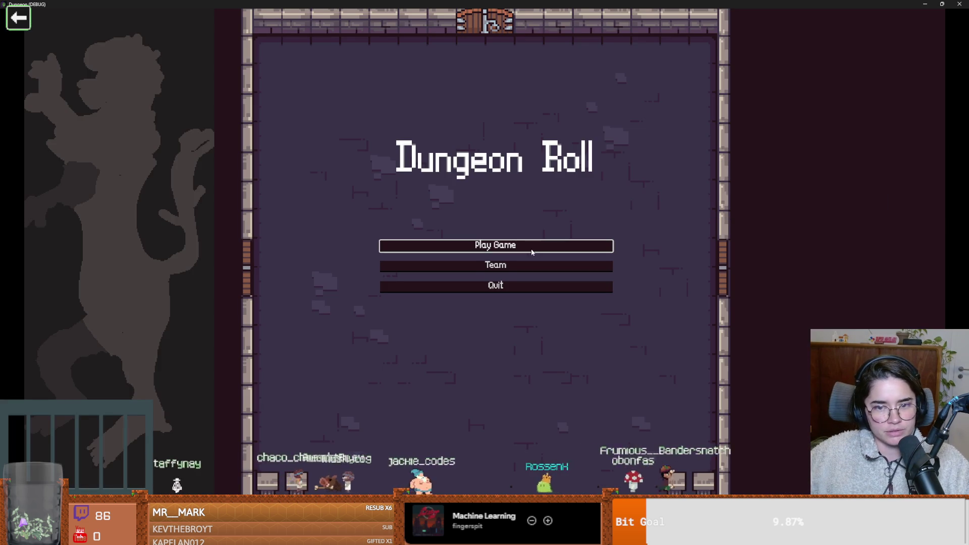
pyautogui.click(531, 252)
pyautogui.press('Return')
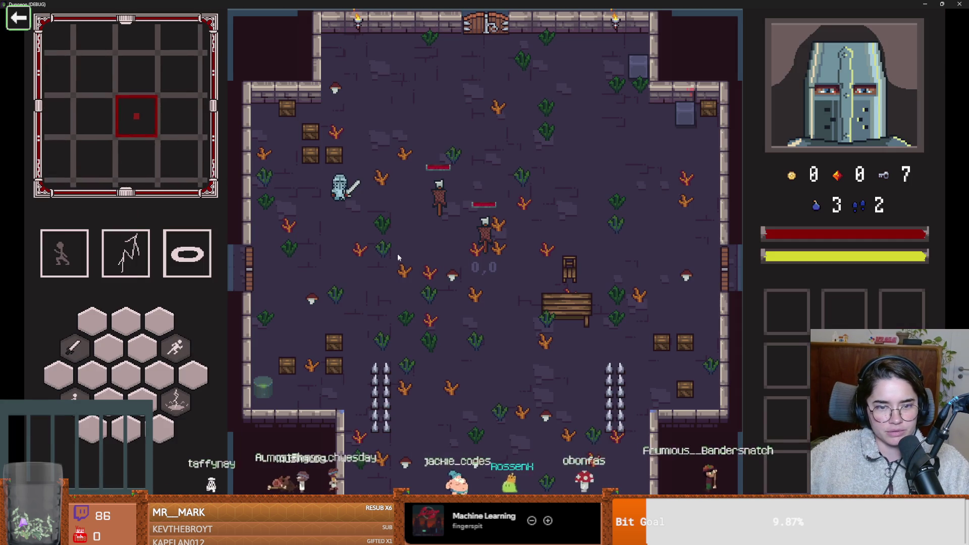
pyautogui.press('s')
pyautogui.click(398, 249)
pyautogui.click(398, 249)
pyautogui.click(398, 249)
pyautogui.click(399, 250)
pyautogui.press('super+Down')
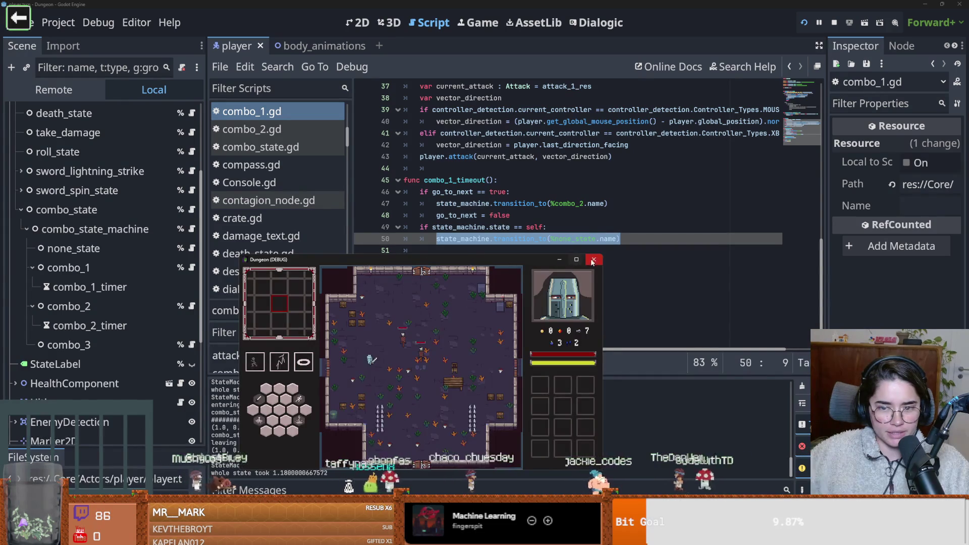
pyautogui.click(593, 262)
pyautogui.click(638, 246)
pyautogui.hotkey('ctrl', 's')
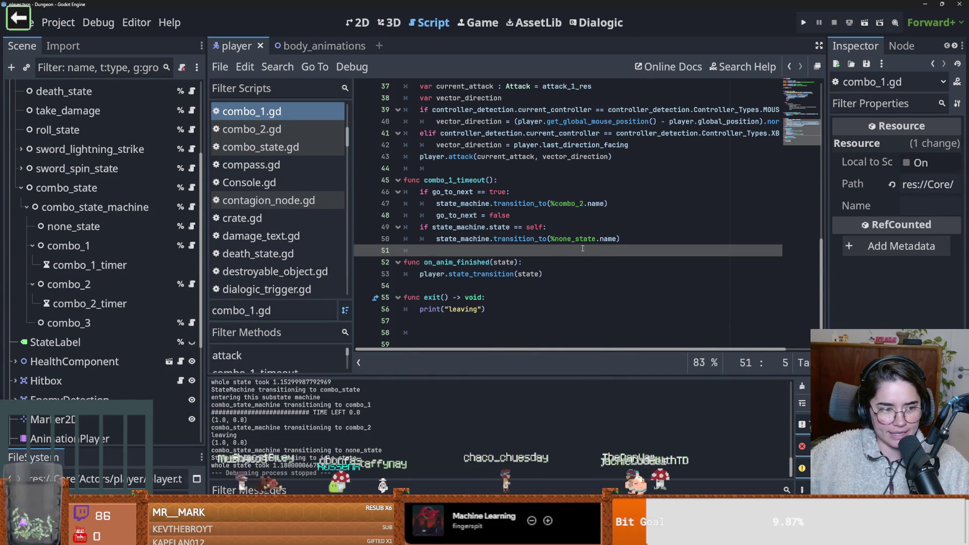
# Insert a debug print() line at the top of handle_input and save
pyautogui.click(629, 238)
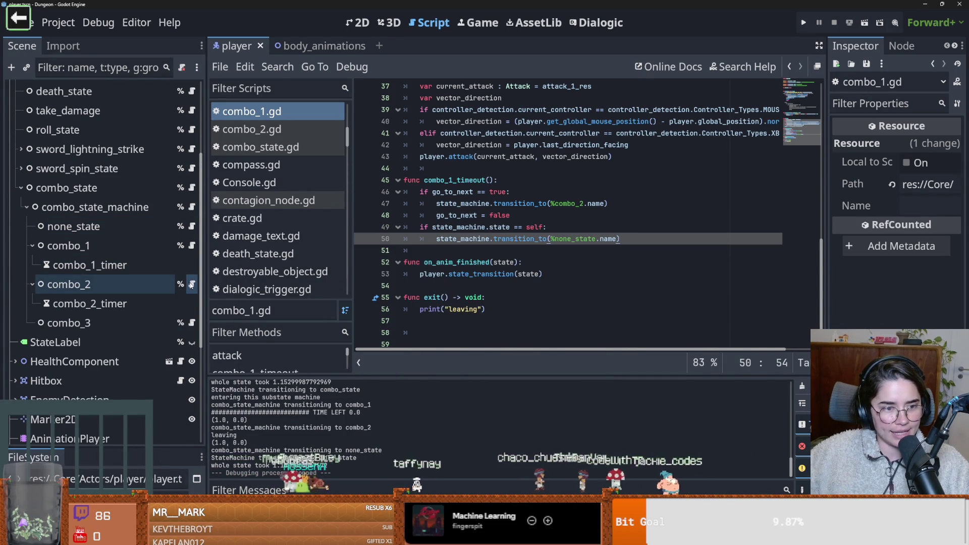
pyautogui.scroll(2, 479, 245)
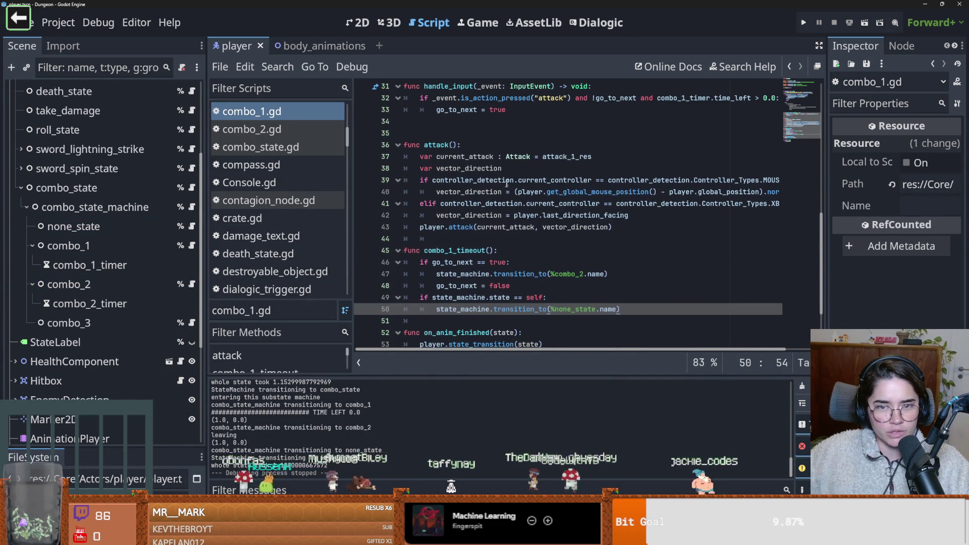
pyautogui.scroll(2, 507, 184)
pyautogui.click(602, 158)
pyautogui.press('Return')
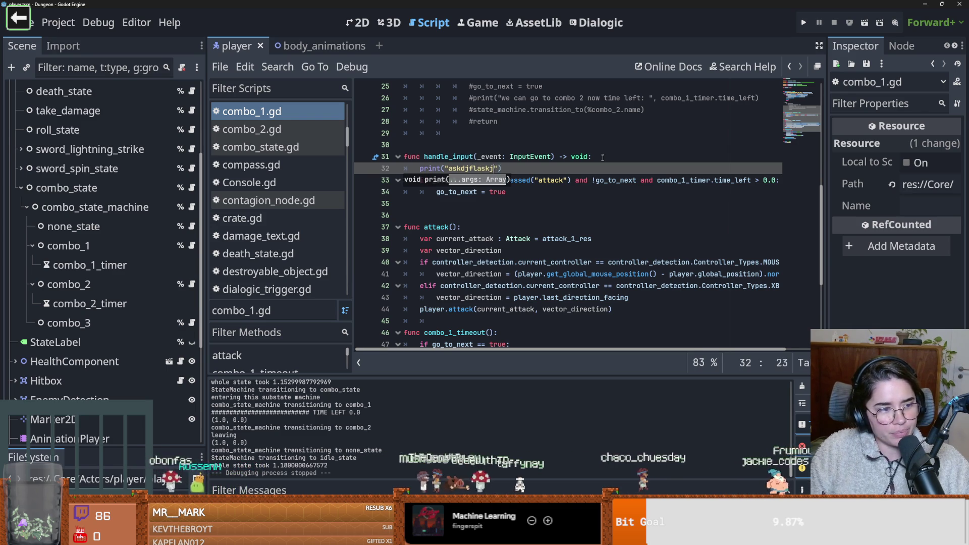
pyautogui.hotkey('ctrl', 's')
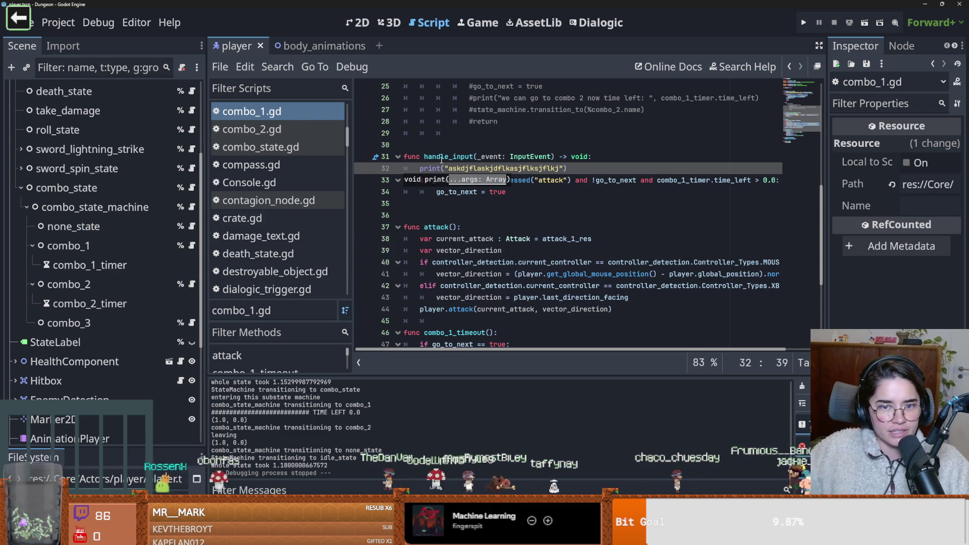
# Select the handle_input name and go to the PlayerState.gd parent script
pyautogui.scroll(7, 465, 161)
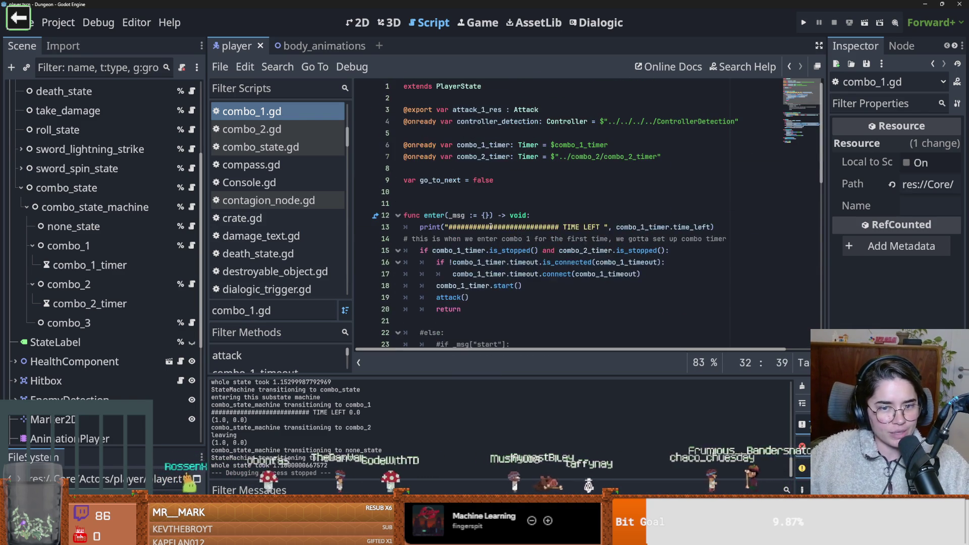
pyautogui.scroll(-5, 491, 227)
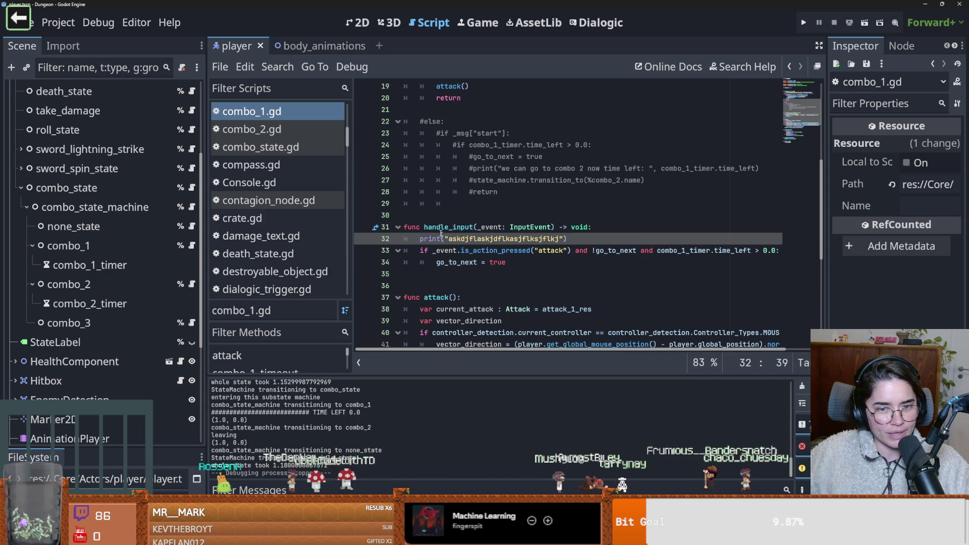
pyautogui.doubleClick(463, 230)
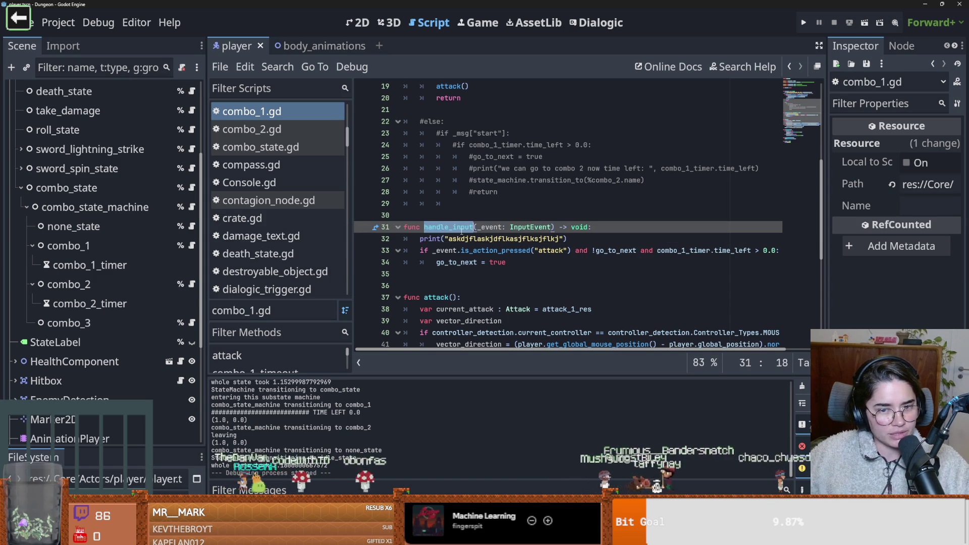
pyautogui.moveTo(461, 231)
pyautogui.scroll(6, 462, 232)
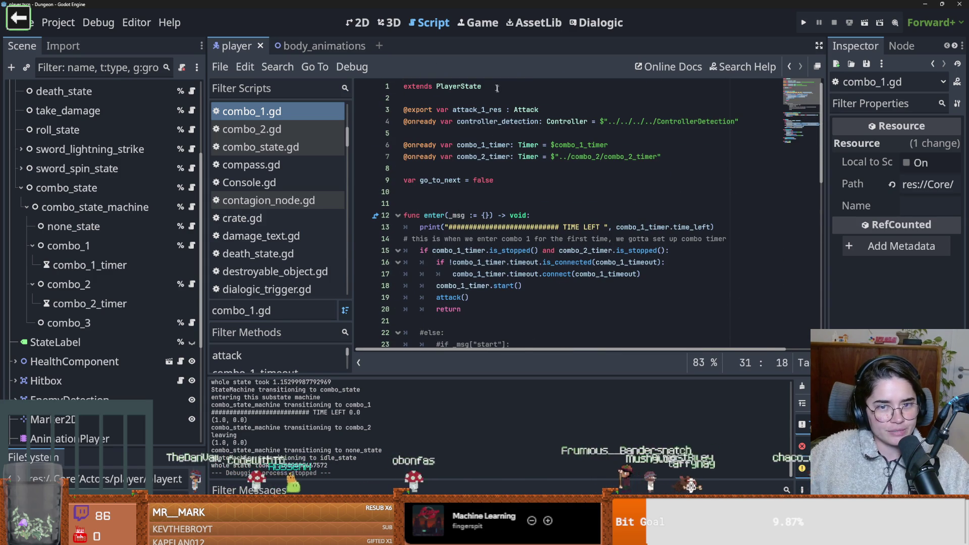
pyautogui.keyDown('ctrl'); pyautogui.click(461, 87); pyautogui.keyUp('ctrl')
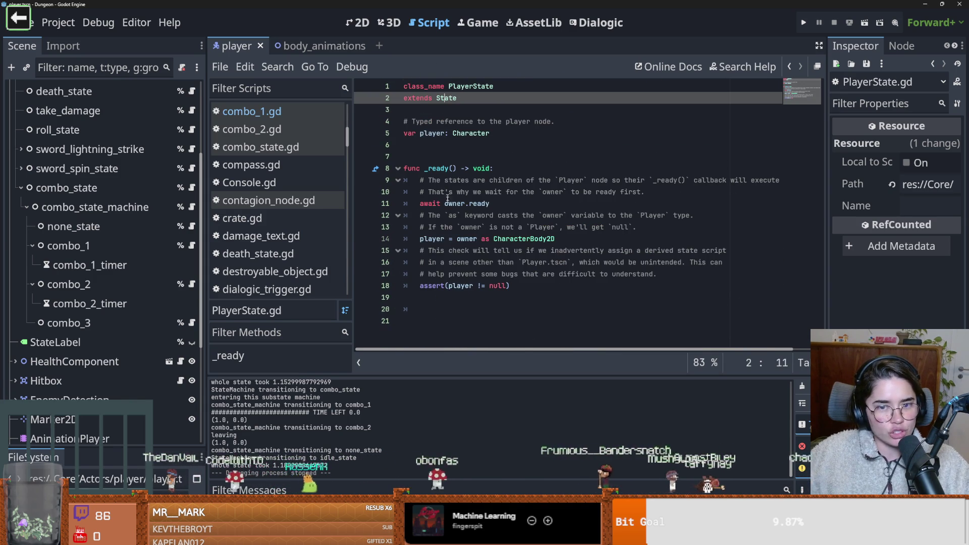
pyautogui.keyDown('ctrl'); pyautogui.click(445, 100); pyautogui.keyUp('ctrl')
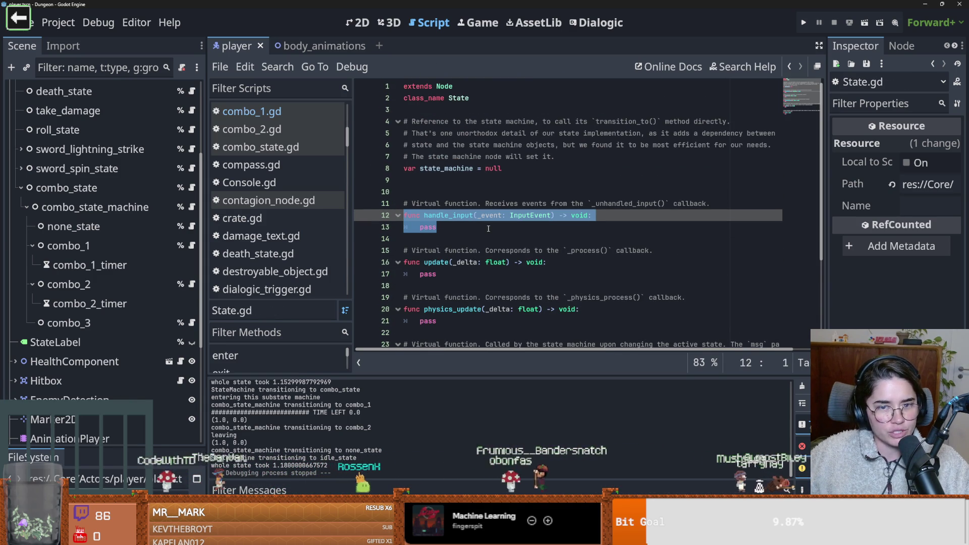
pyautogui.hotkey('ctrl', 'a')
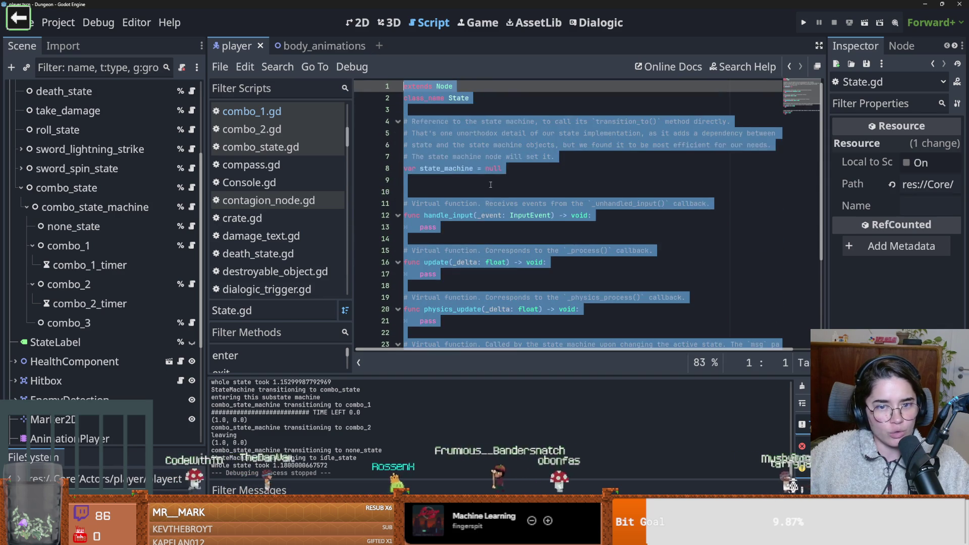
pyautogui.click(491, 185)
pyautogui.doubleClick(449, 180)
pyautogui.click(192, 246)
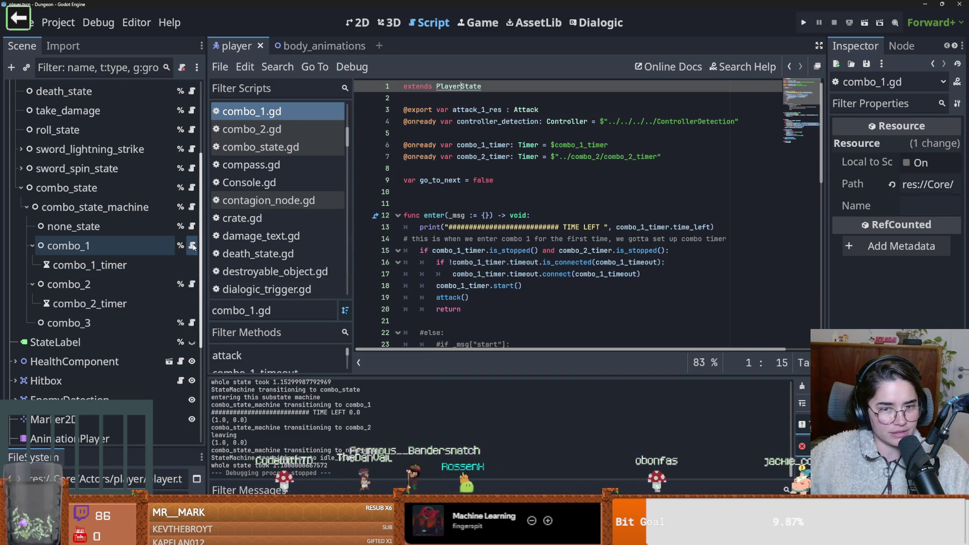
pyautogui.scroll(-8, 504, 212)
pyautogui.moveTo(567, 169)
pyautogui.mouseDown()
pyautogui.moveTo(406, 170)
pyautogui.moveTo(420, 169)
pyautogui.mouseUp()
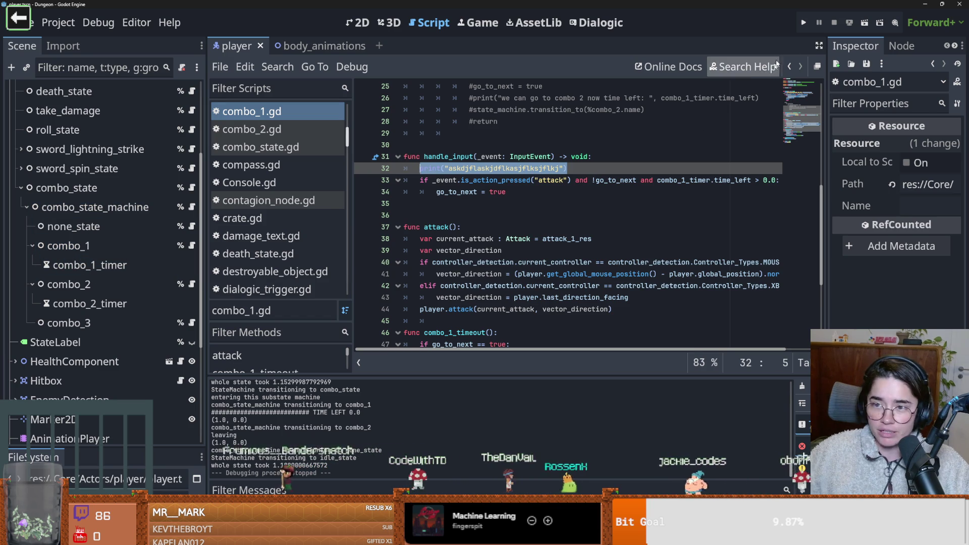
pyautogui.scroll(5, 156, 214)
# Toggle a player node's visibility, rerun the game, start a new game and enlarge the window
pyautogui.scroll(-5, 153, 207)
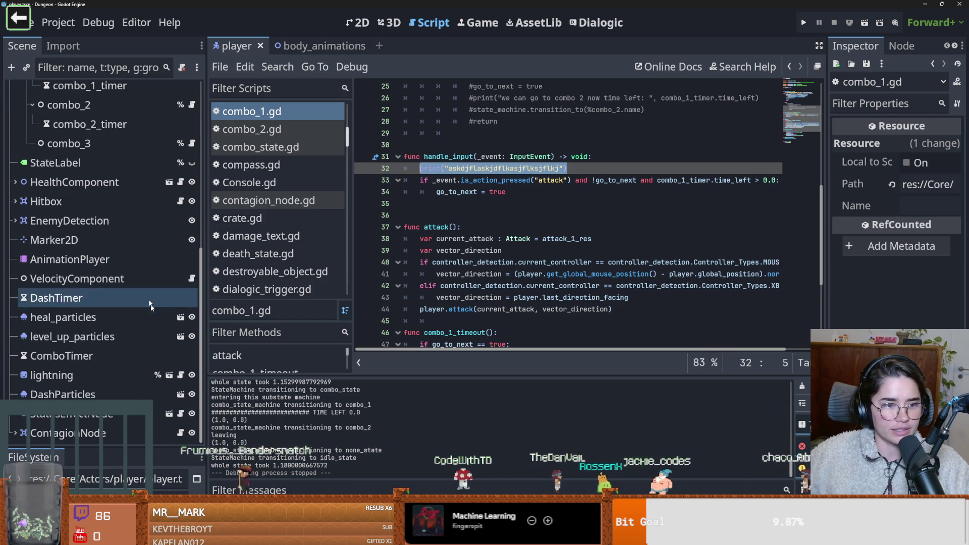
pyautogui.click(191, 162)
pyautogui.click(802, 21)
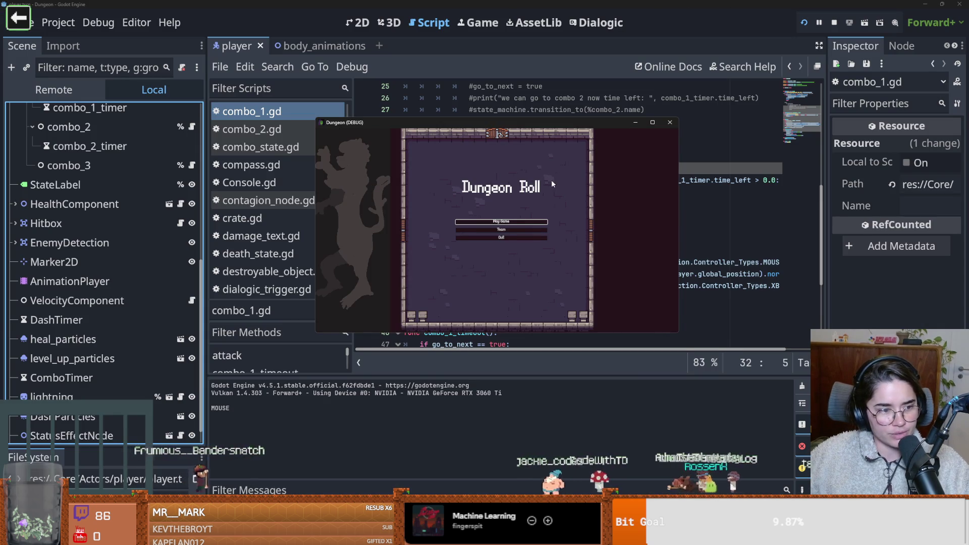
pyautogui.click(515, 222)
pyautogui.moveTo(680, 332); pyautogui.dragTo(806, 331)
pyautogui.moveTo(470, 333); pyautogui.dragTo(472, 456)
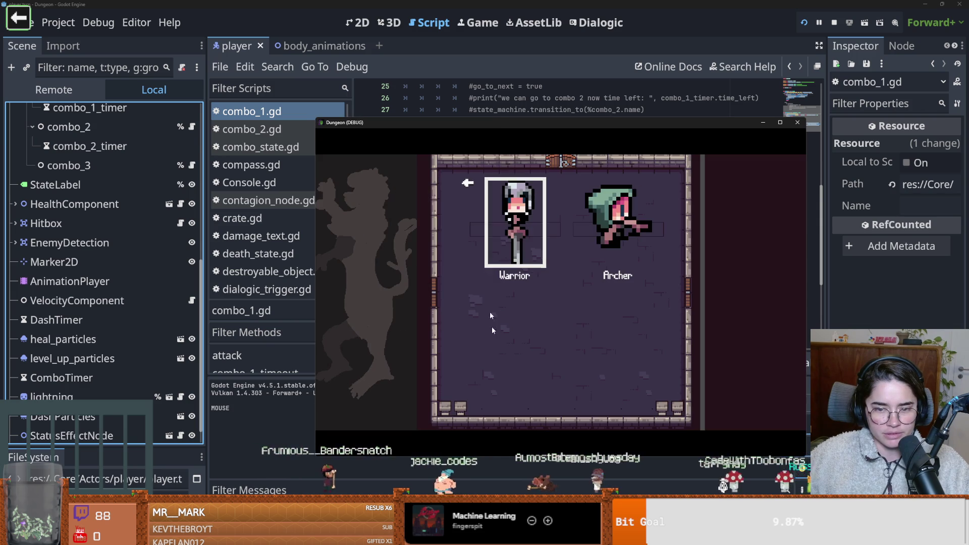
# Pick the Warrior and attack several times, checking the debug print in Output
pyautogui.click(524, 257)
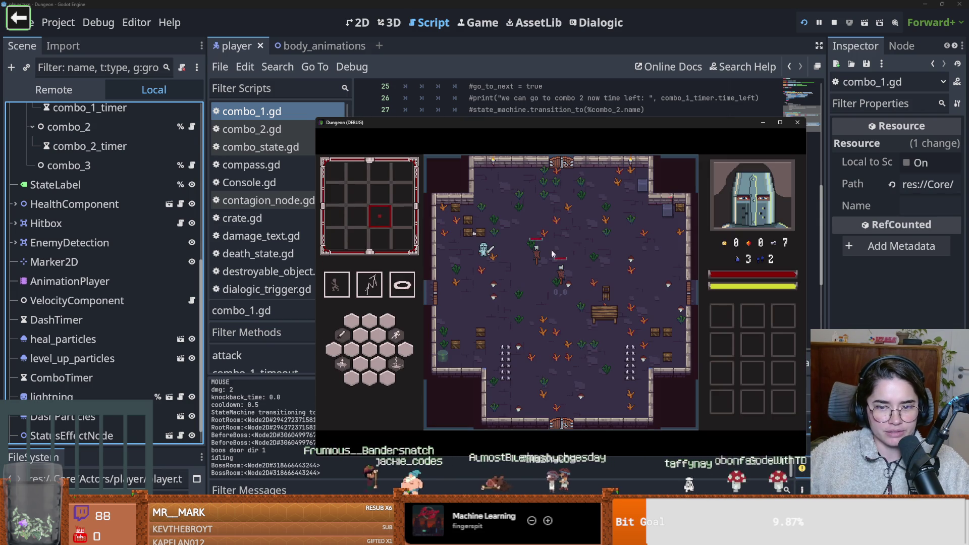
pyautogui.click(551, 301)
pyautogui.click(556, 298)
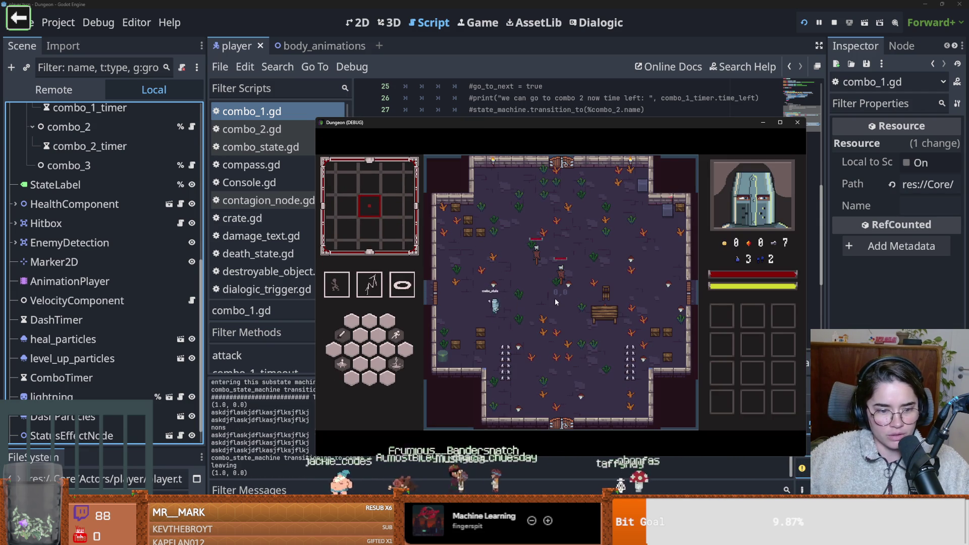
pyautogui.click(556, 299)
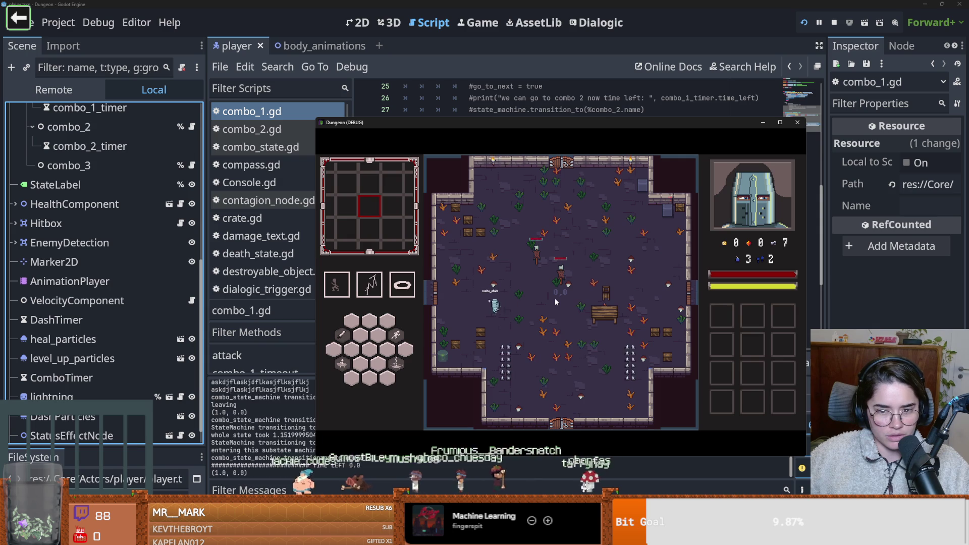
pyautogui.click(556, 299)
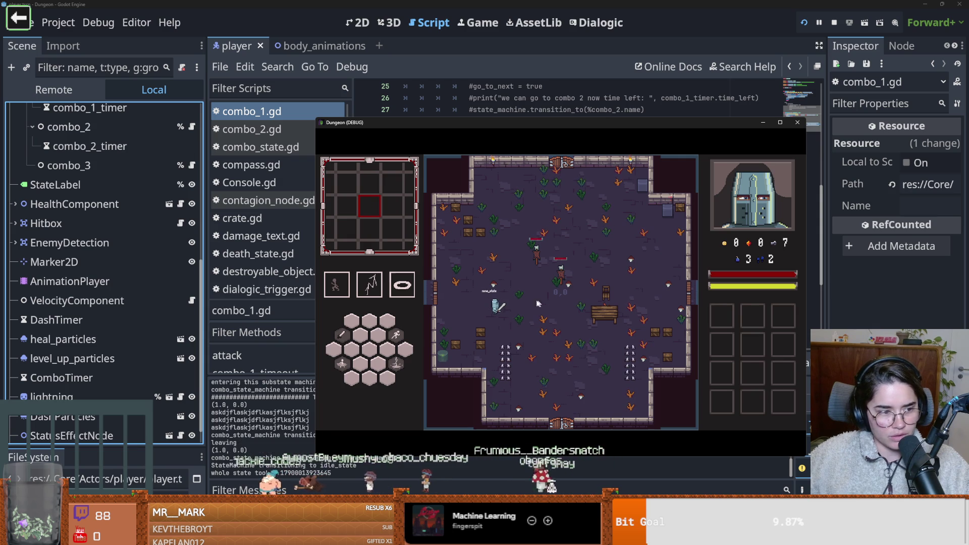
pyautogui.press('w')
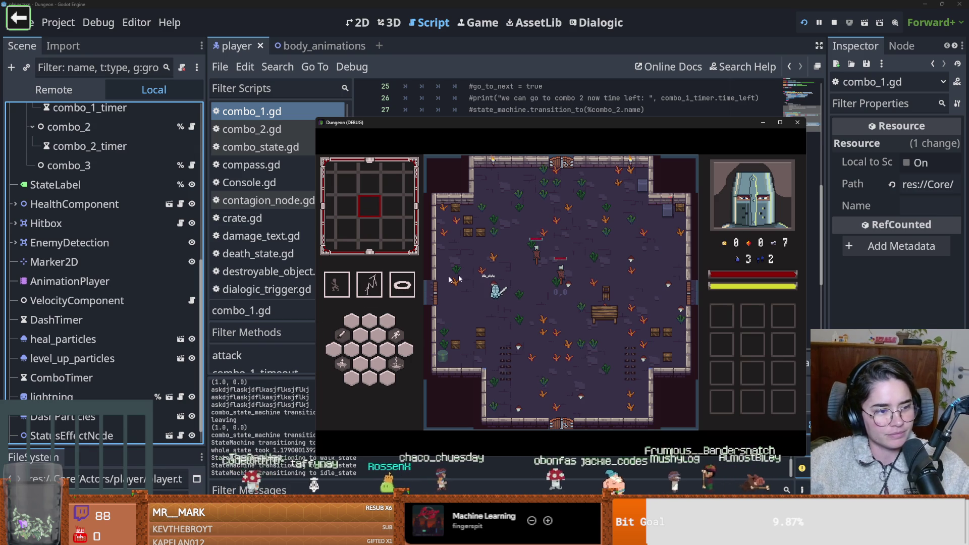
# Maximize the Dungeon debug window and try a first sword swing
pyautogui.moveTo(661, 120); pyautogui.dragTo(416, 36)
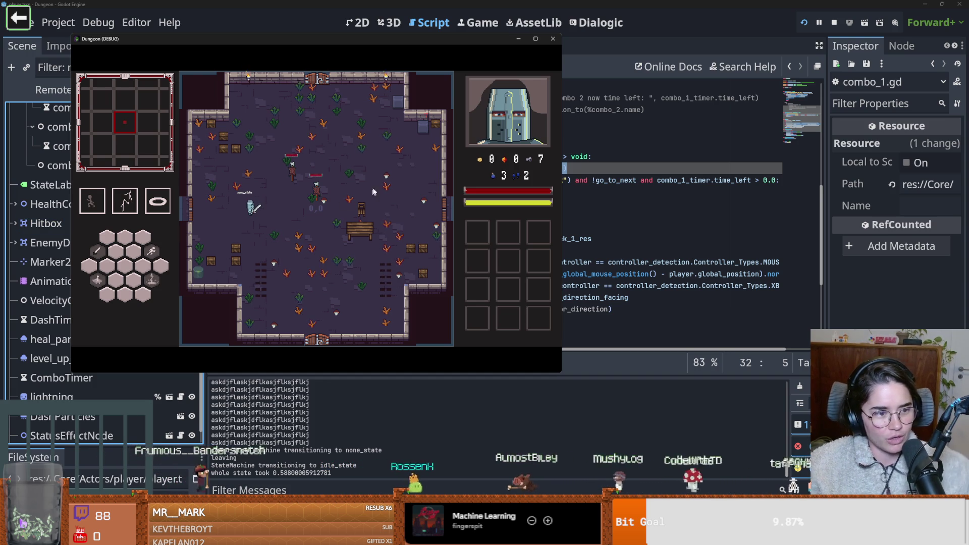
pyautogui.click(535, 39)
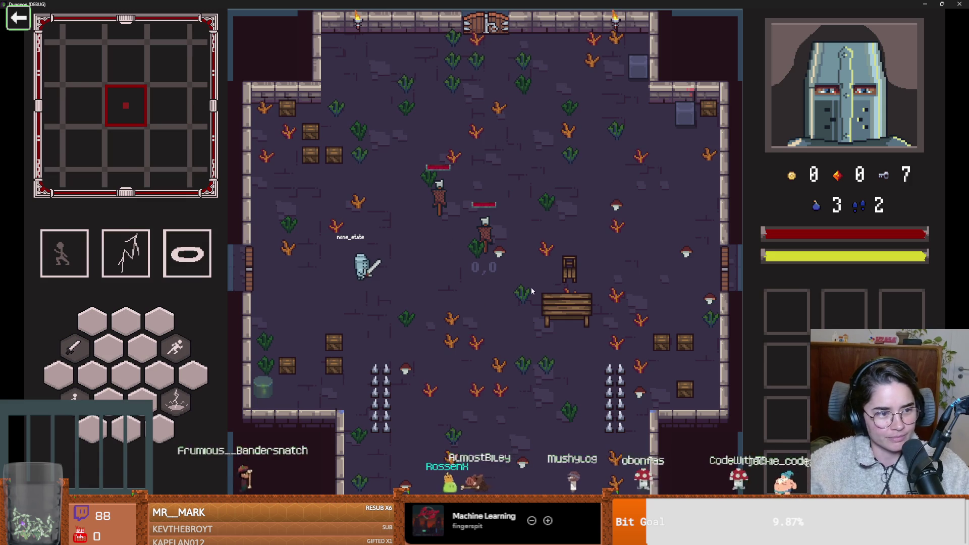
pyautogui.press('w')
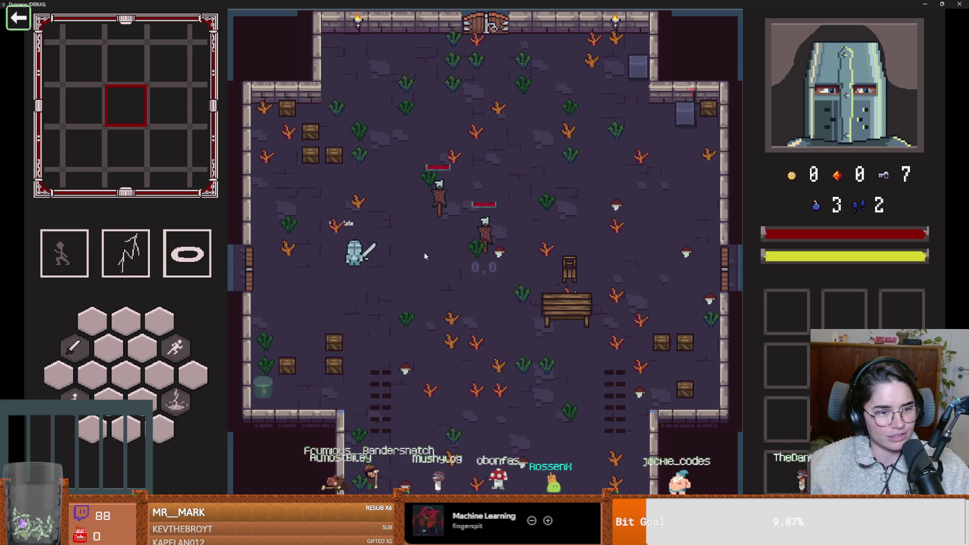
pyautogui.press('s')
pyautogui.click(481, 308)
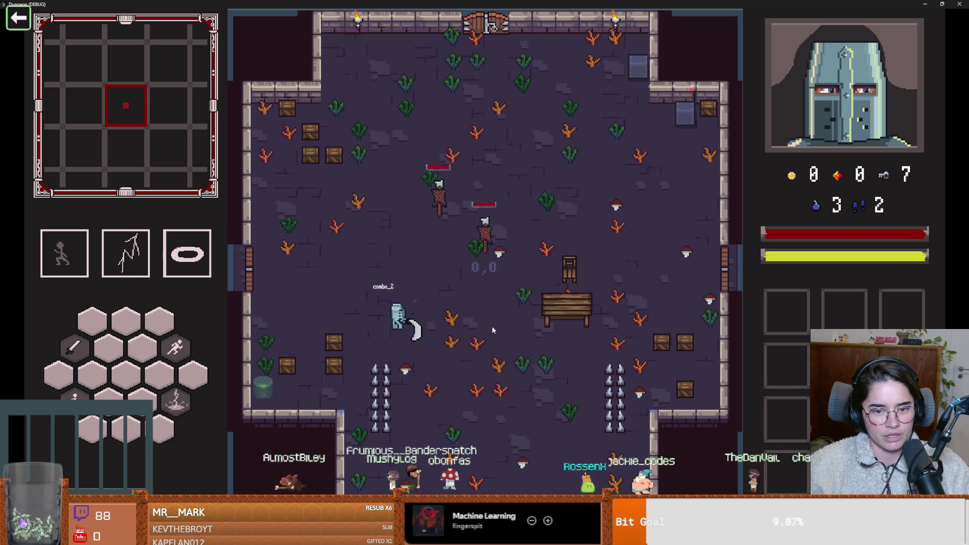
# Walk the knight around, then chain two swings to test the attack combo
pyautogui.press('d')
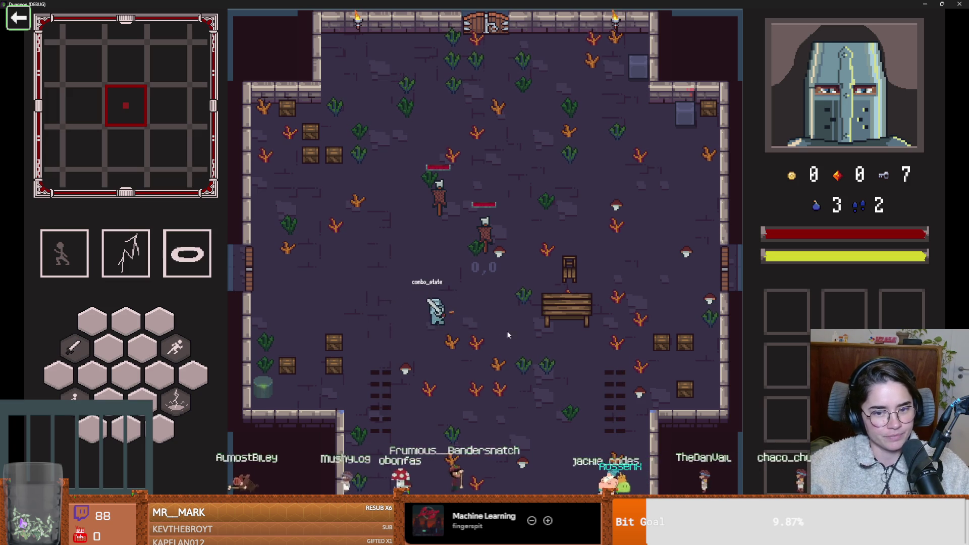
pyautogui.press('a')
pyautogui.press('w')
pyautogui.press('d')
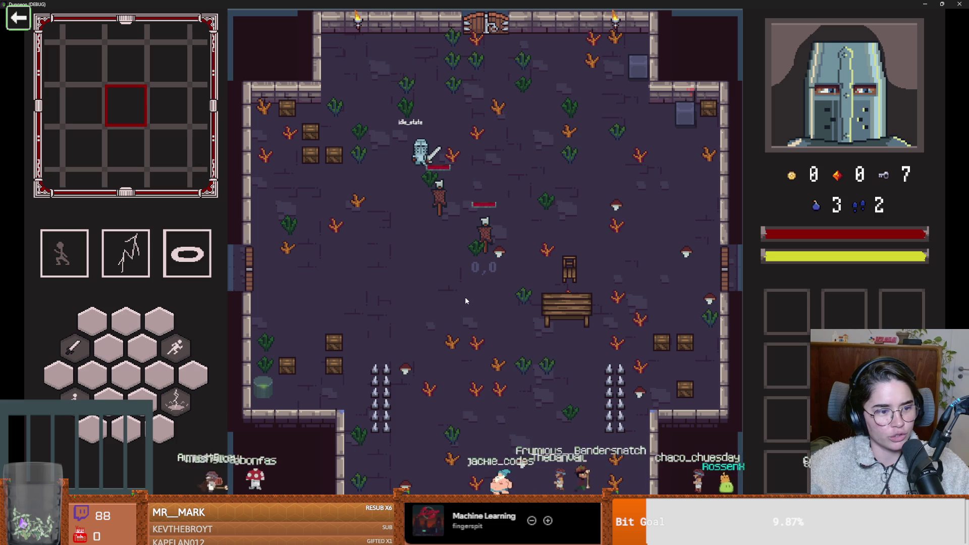
pyautogui.press('a')
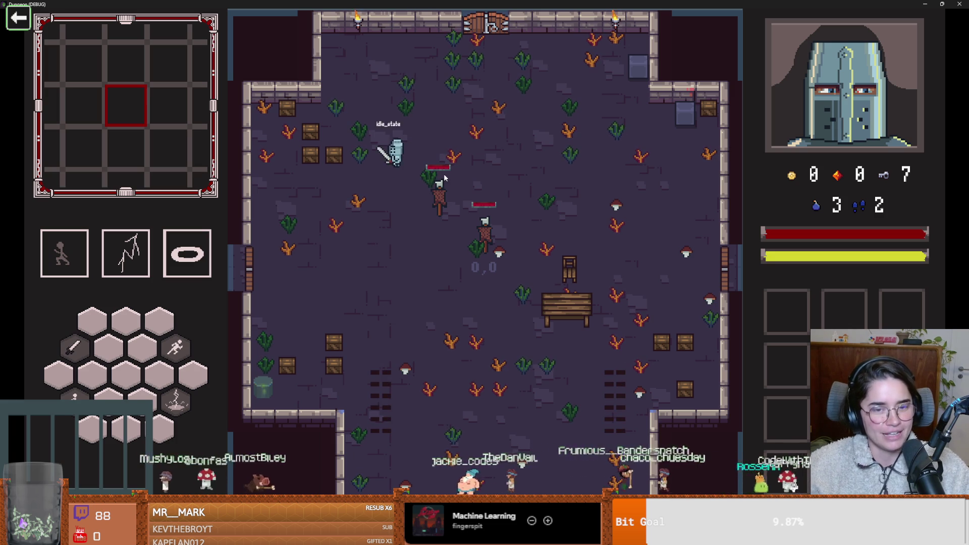
pyautogui.click(455, 157)
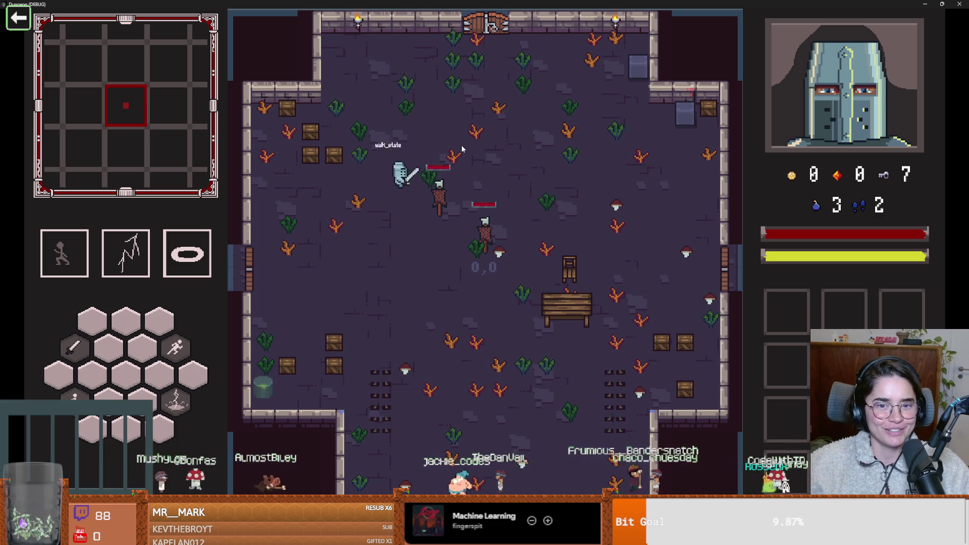
pyautogui.click(496, 144)
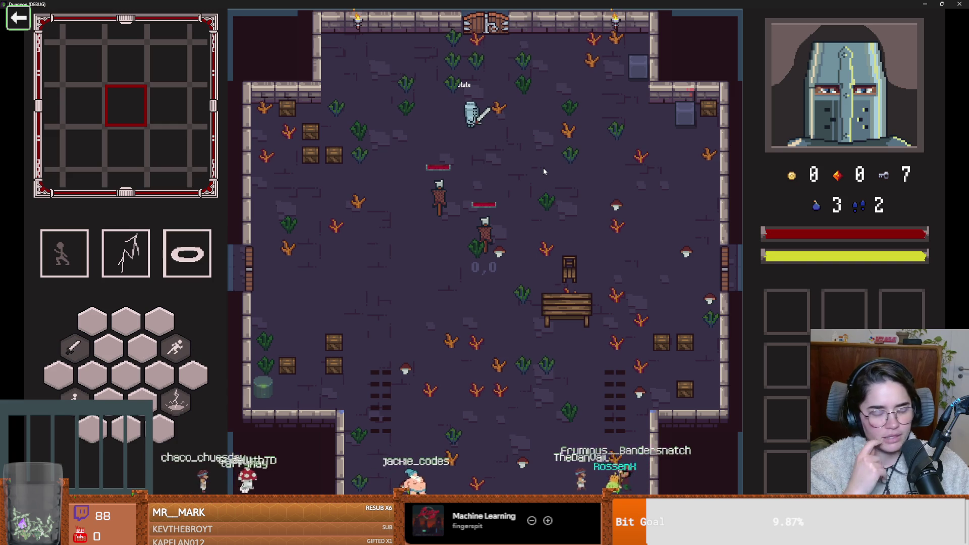
# Dash over to the training dummy, strike it, and head for the top door
pyautogui.press('a')
pyautogui.press('s')
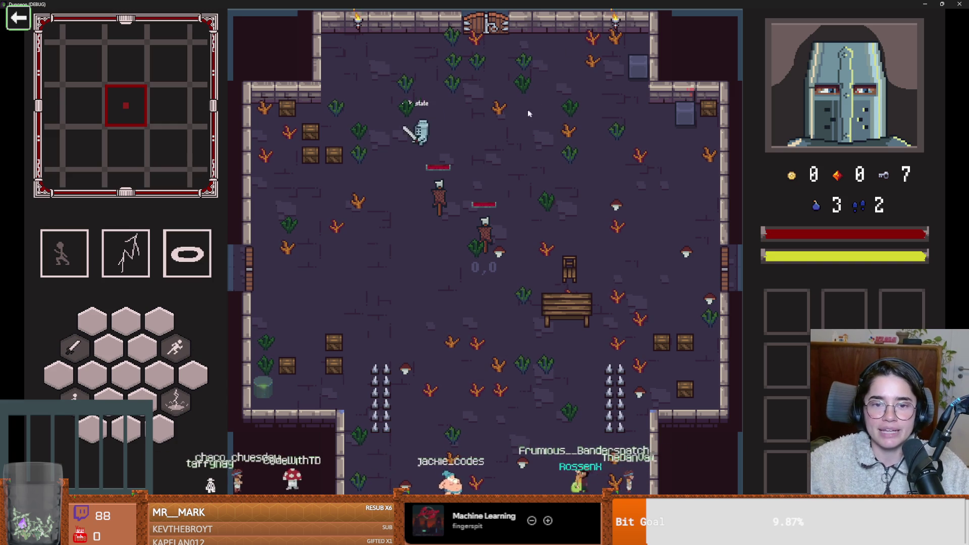
pyautogui.press('w')
pyautogui.press('d')
pyautogui.press('space')
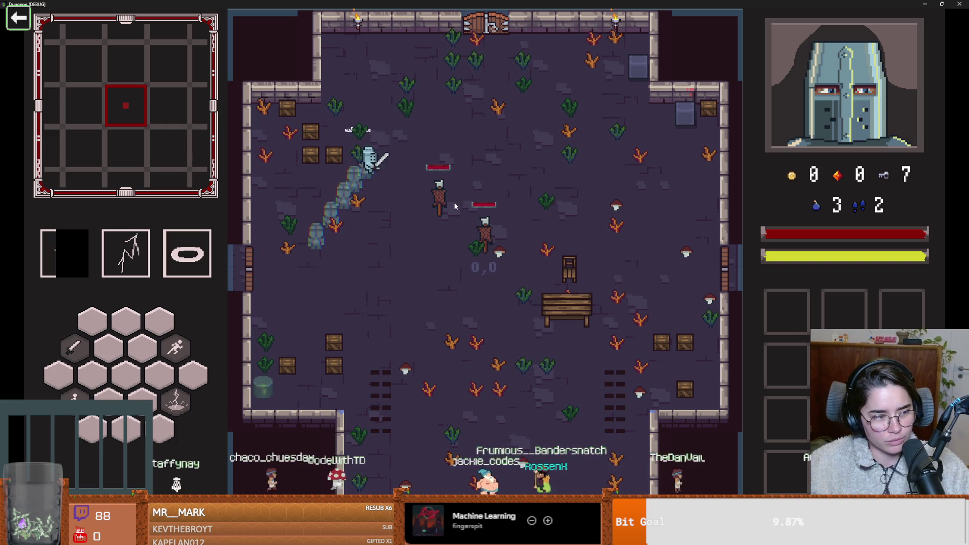
pyautogui.press('s')
pyautogui.press('a')
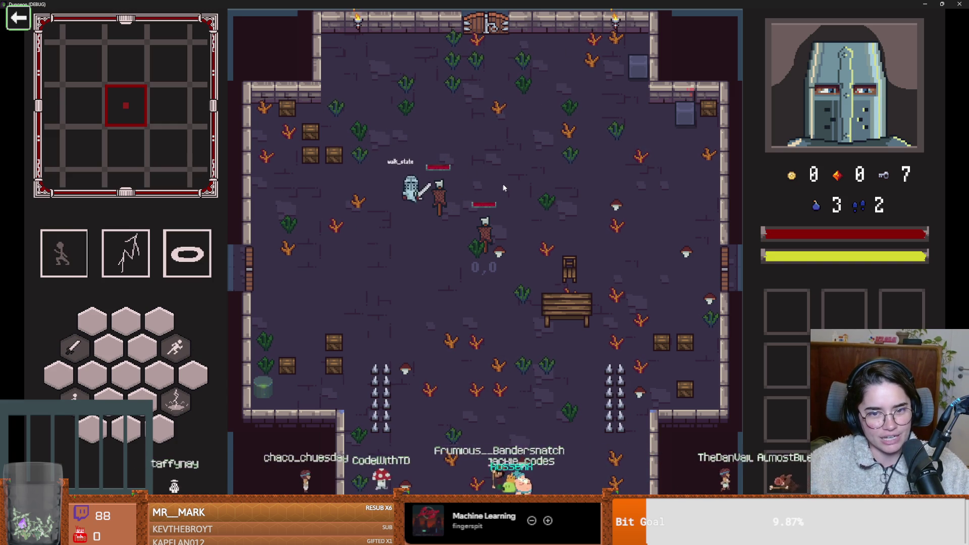
pyautogui.click(508, 184)
pyautogui.press('w')
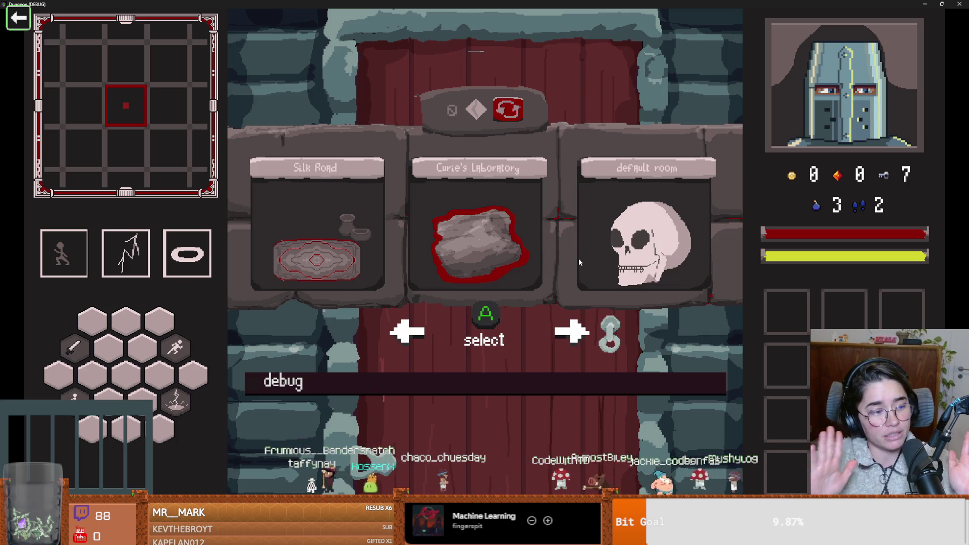
# Choose Curie's Laboratory as the next room and walk the knight in
pyautogui.click(493, 272)
pyautogui.press('w')
pyautogui.press('a')
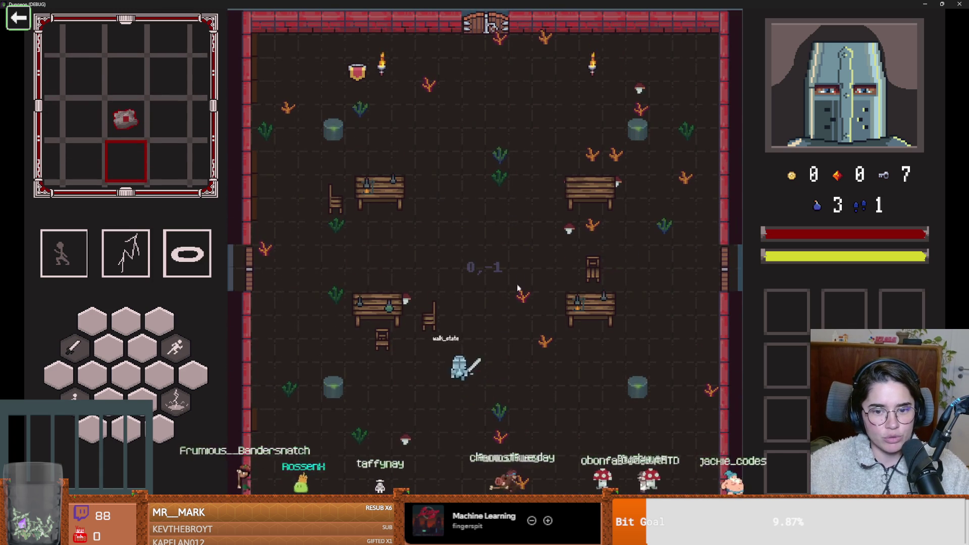
pyautogui.press('w')
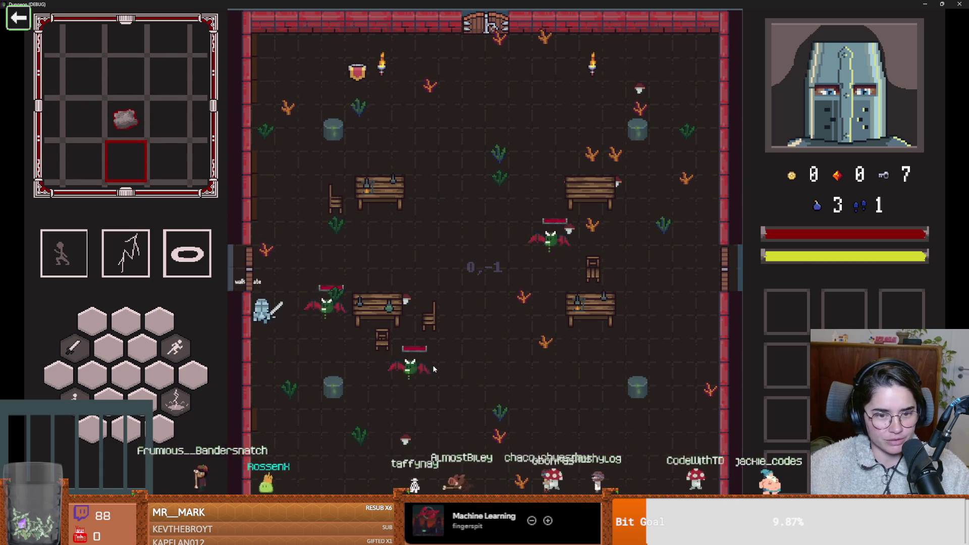
pyautogui.press('d')
# Fight the bats with sword swings, dashes and a lightning cast
pyautogui.press('d')
pyautogui.press('s')
pyautogui.press('s')
pyautogui.click(477, 174)
pyautogui.press('space')
pyautogui.press('d')
pyautogui.press('space')
pyautogui.press('w')
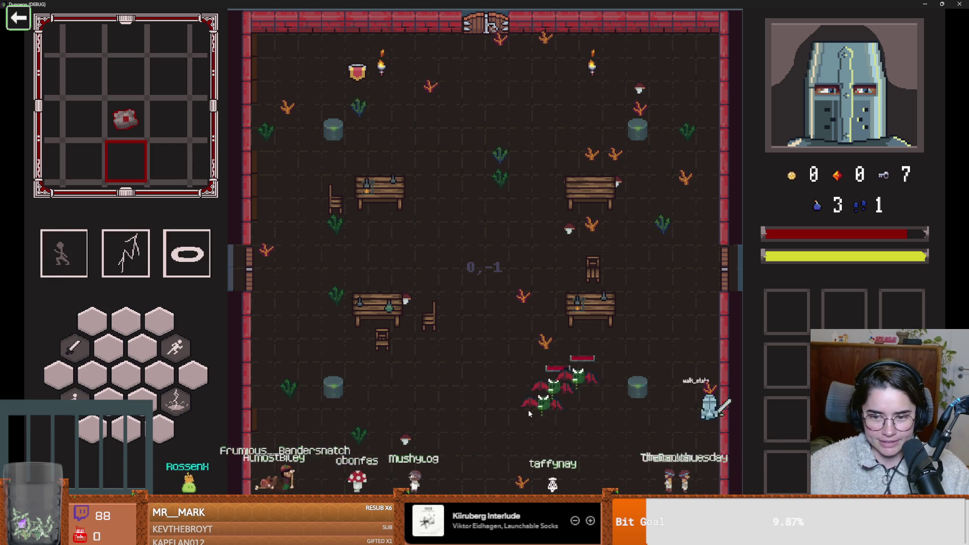
pyautogui.rightClick(528, 410)
pyautogui.press('space')
pyautogui.press('a')
pyautogui.press('s')
pyautogui.click(566, 329)
pyautogui.press('space')
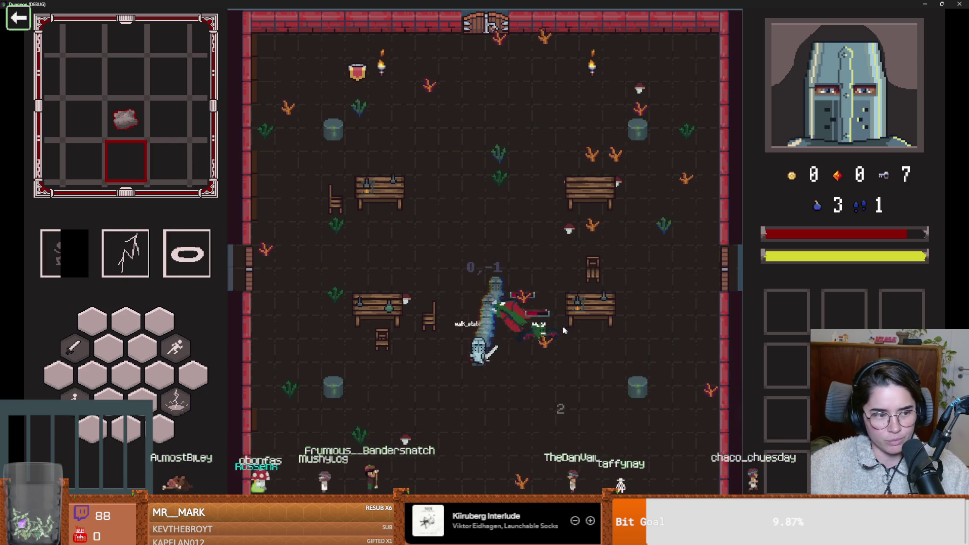
# Dash at the remaining bats to clear the laboratory
pyautogui.press('s')
pyautogui.press('space')
pyautogui.press('s')
pyautogui.press('d')
pyautogui.press('space')
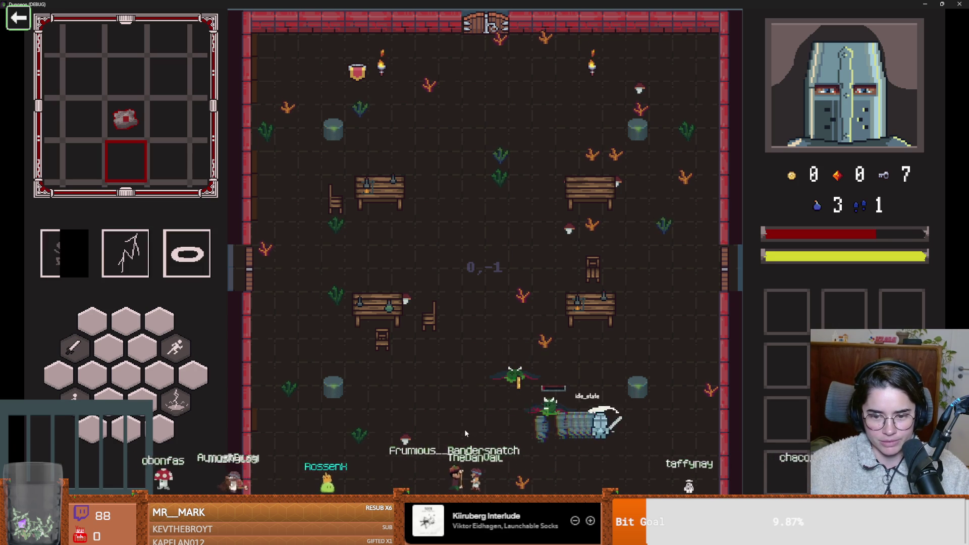
pyautogui.press('space')
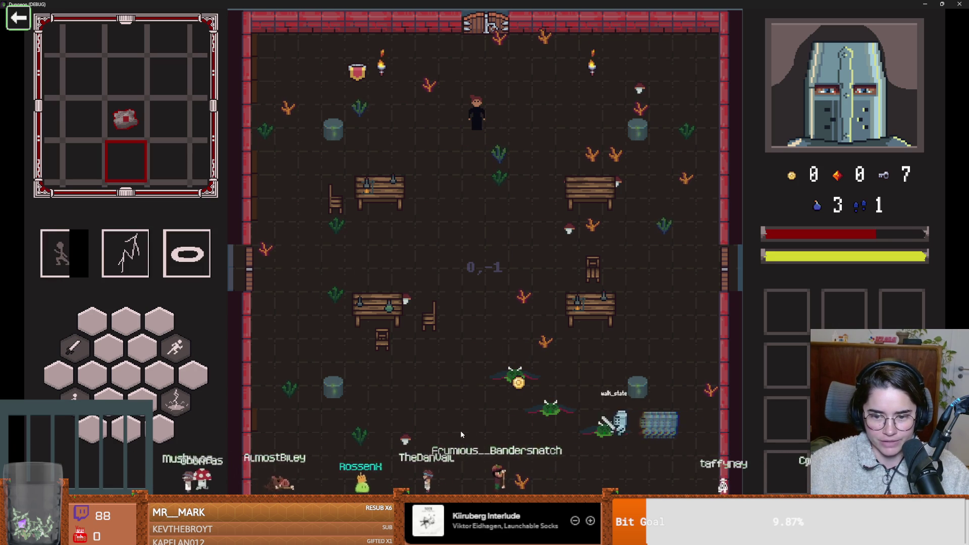
pyautogui.press('a')
pyautogui.press('w')
# Collect the coin, talk to the robed NPC and take the Radiant Hit upgrade
pyautogui.press('s')
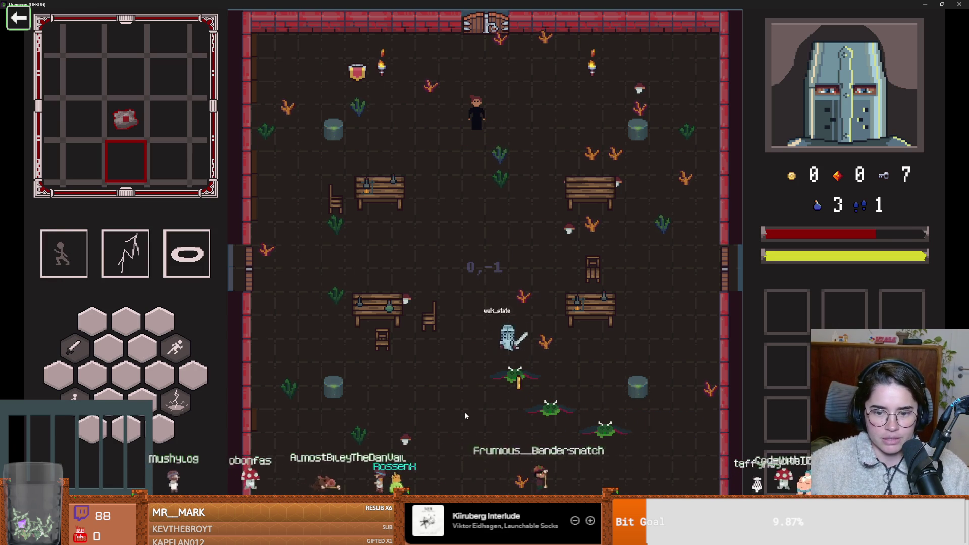
pyautogui.press('w')
pyautogui.press('space')
pyautogui.press('w')
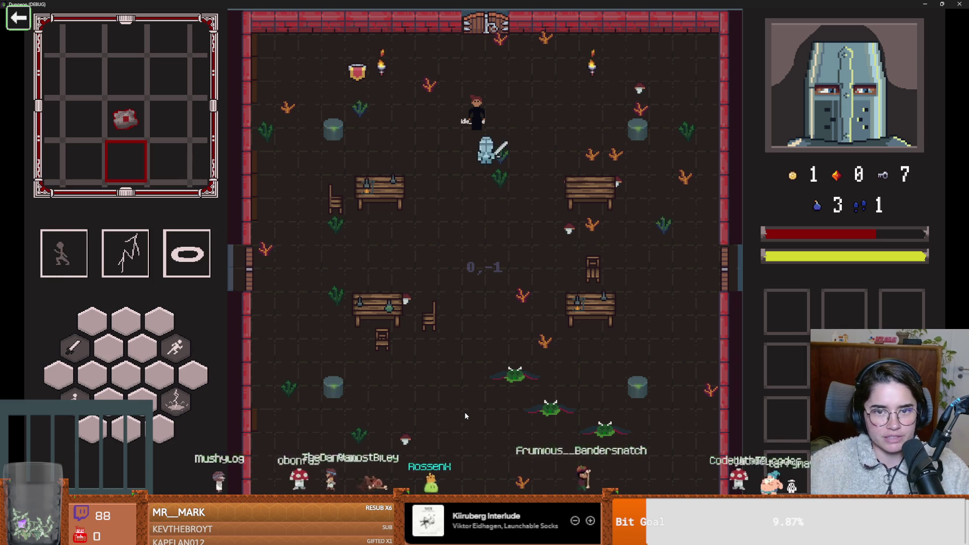
pyautogui.press('e')
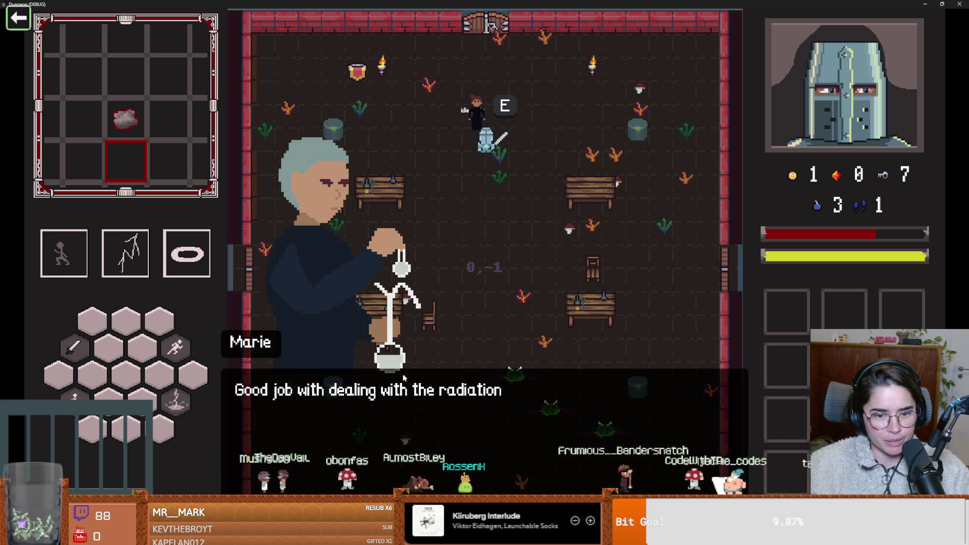
pyautogui.press('e')
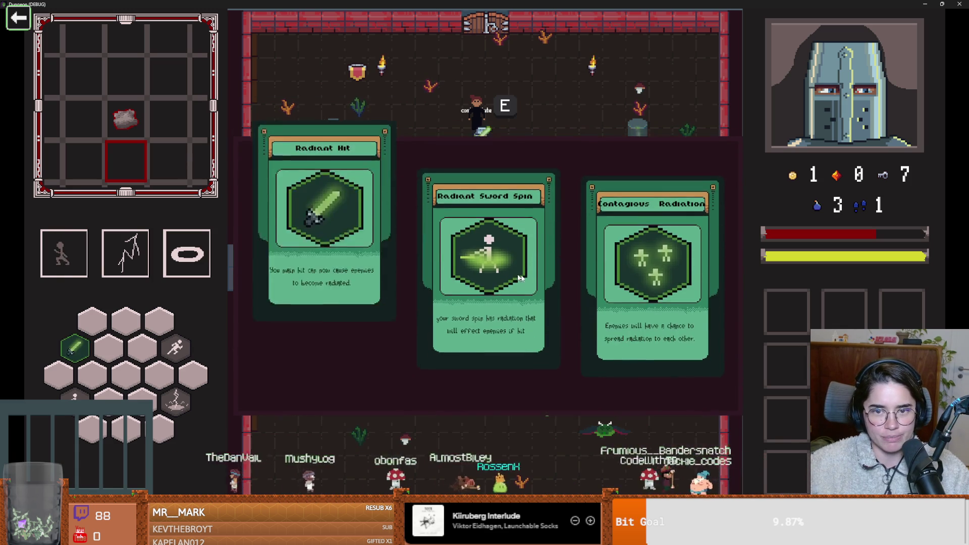
pyautogui.click(323, 253)
# Unlock the top door and choose Silk Road as the next room
pyautogui.press('w')
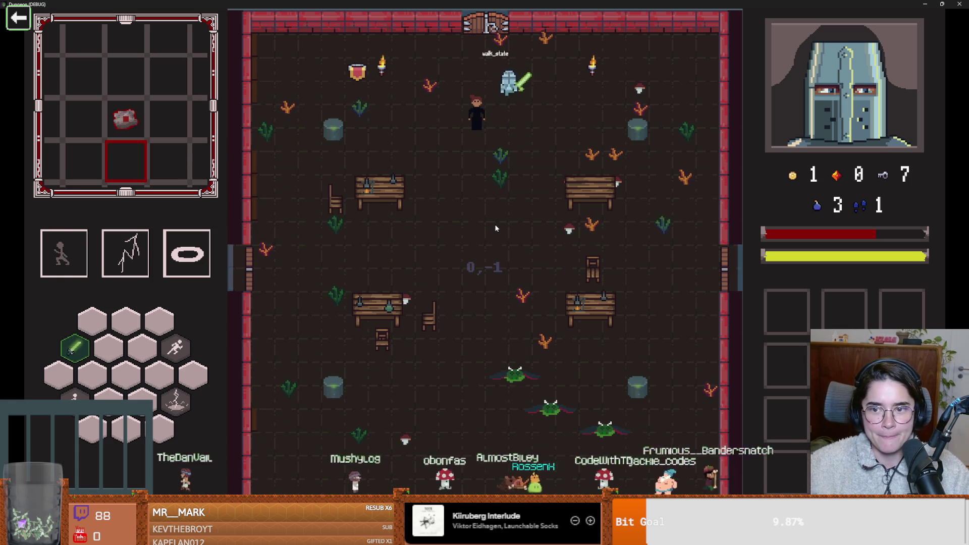
pyautogui.press('e')
pyautogui.click(484, 288)
pyautogui.hotkey('s', 'd')
pyautogui.press('space')
pyautogui.press('d')
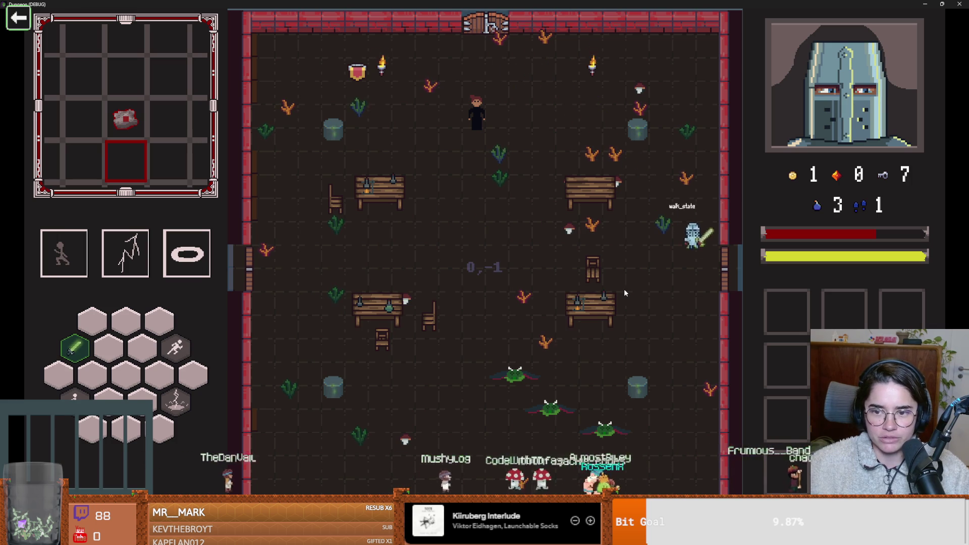
pyautogui.click(540, 250)
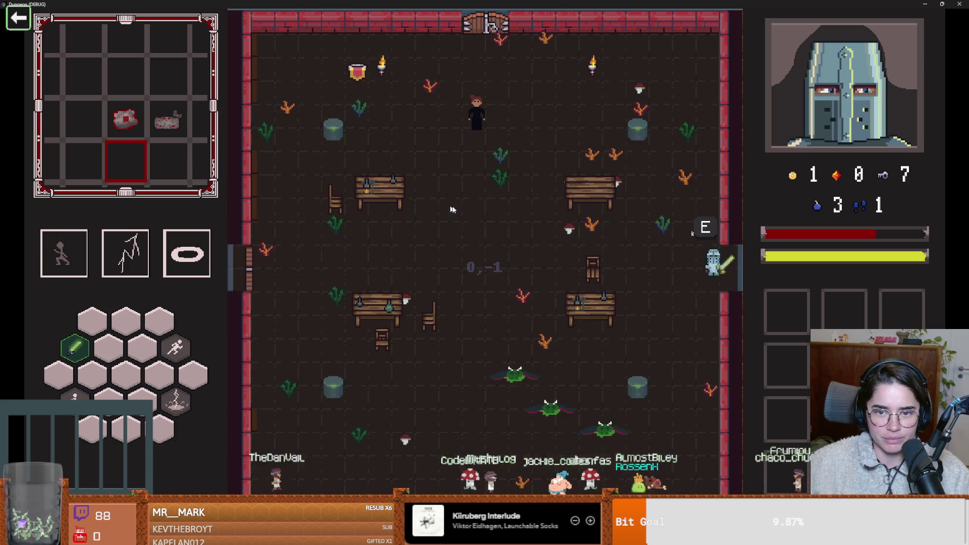
pyautogui.press('d')
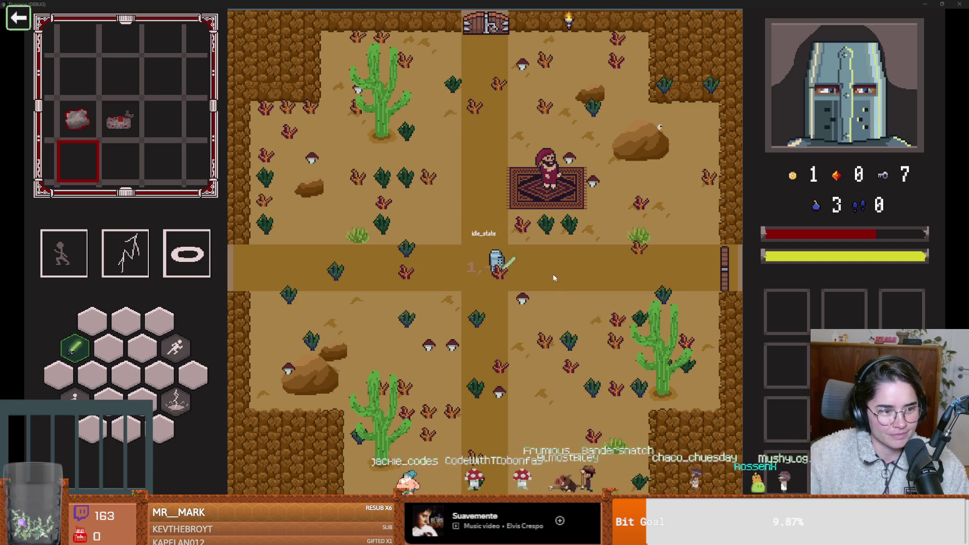
# Talk to the merchant on the rug, browse the shop's wares and leave
pyautogui.press('d')
pyautogui.press('w')
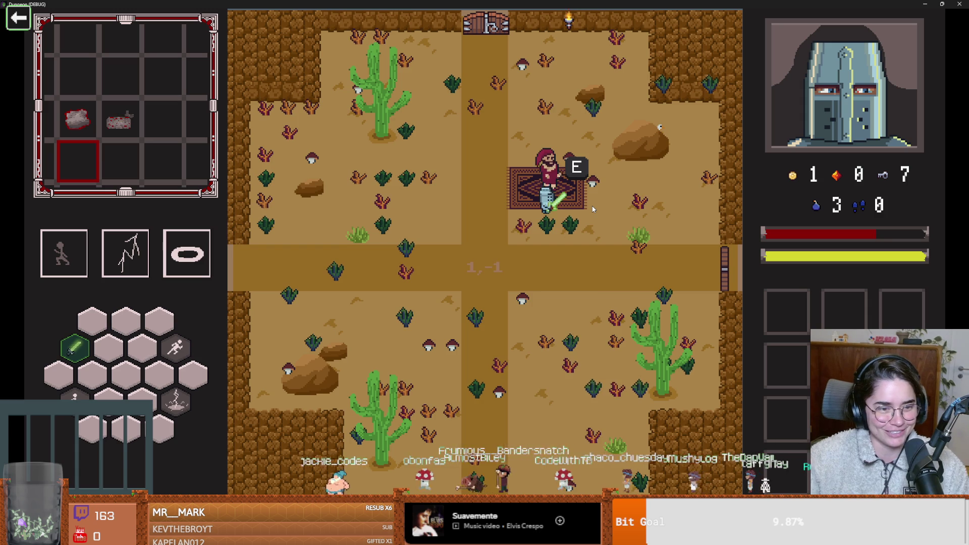
pyautogui.press('e')
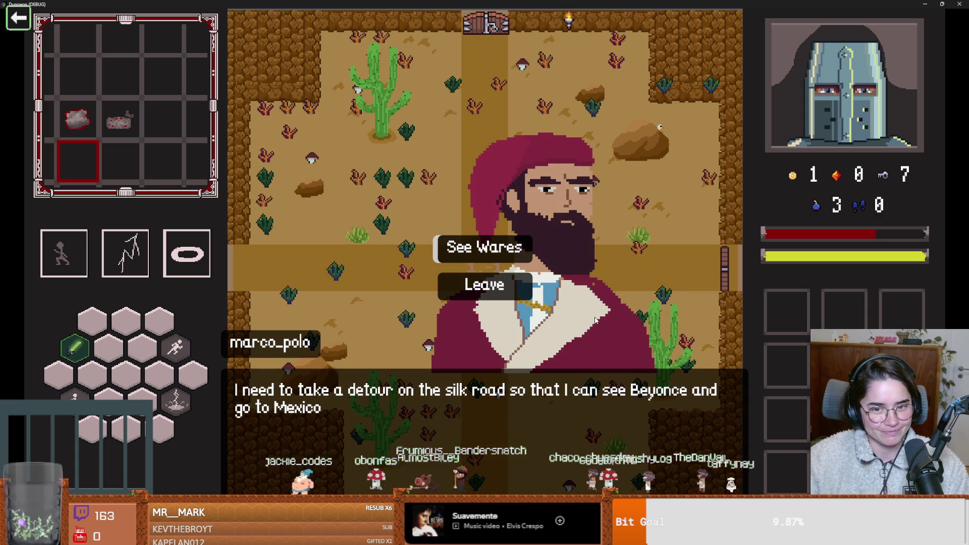
pyautogui.click(523, 260)
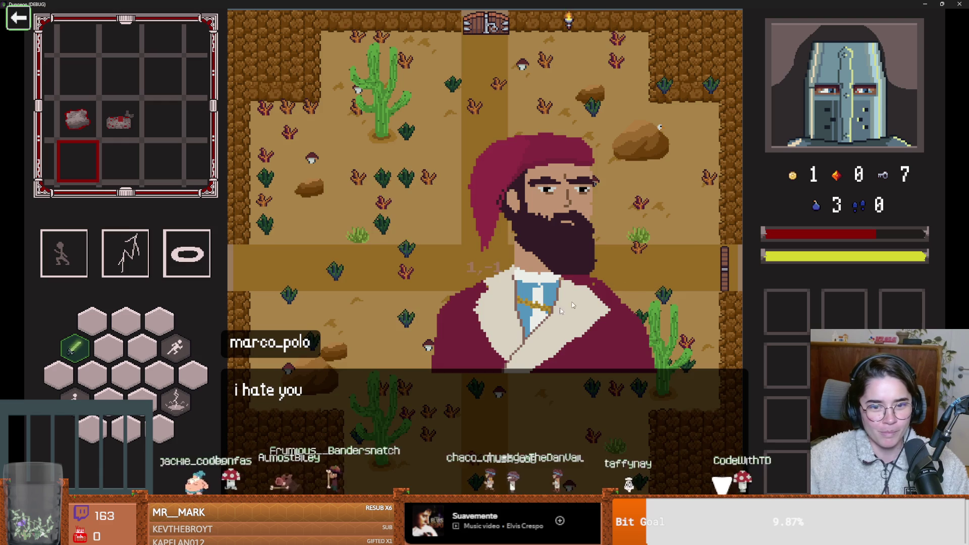
pyautogui.click(584, 319)
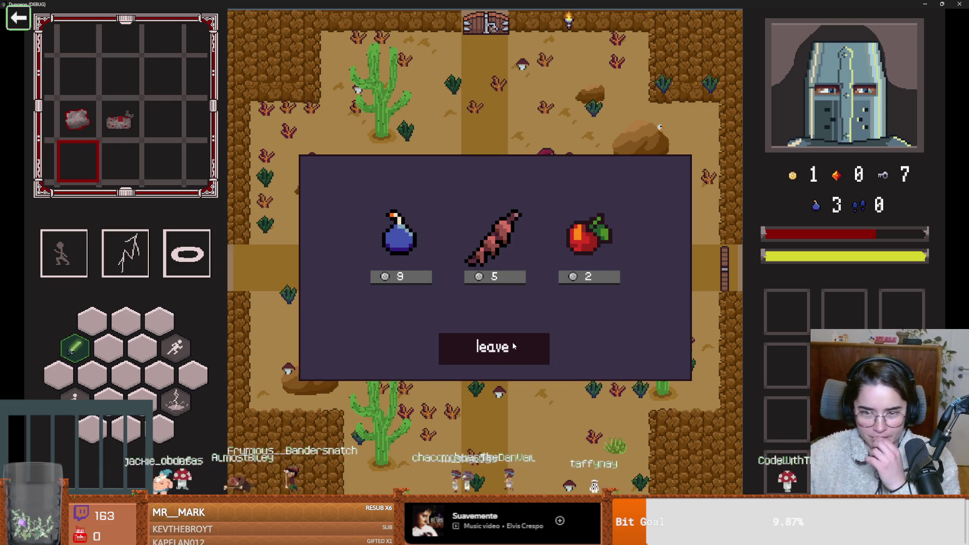
pyautogui.click(513, 342)
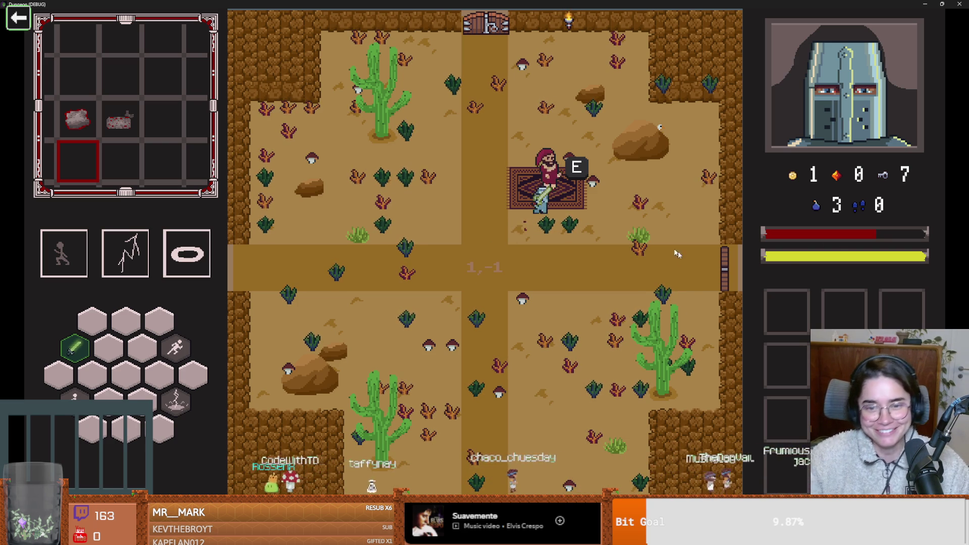
# Walk to the east doorway and decline the Unlock Door prompt
pyautogui.press('s')
pyautogui.press('d')
pyautogui.press('s')
pyautogui.press('d')
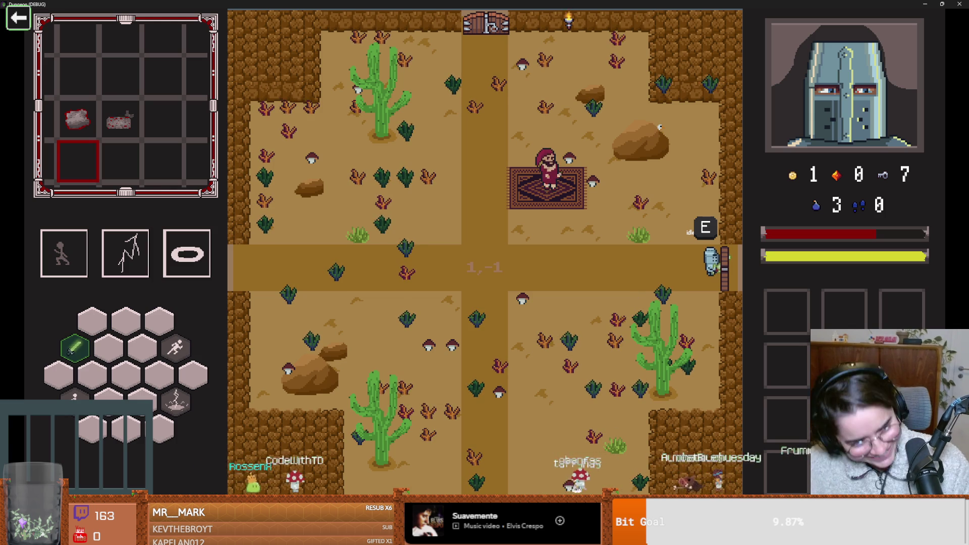
pyautogui.press('e')
pyautogui.click(561, 282)
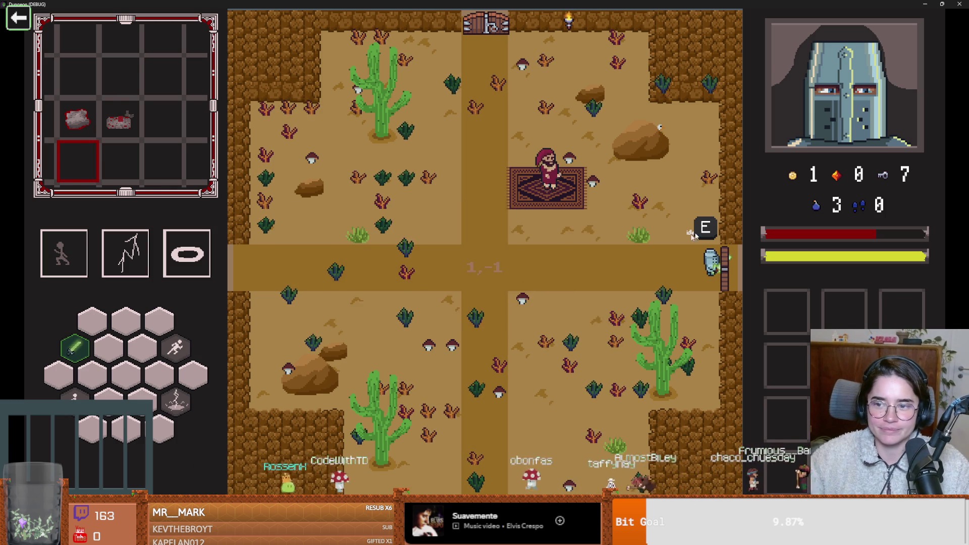
# Stop the game, relaunch it and start a new run as the Warrior
pyautogui.hotkey('alt', 'F4')
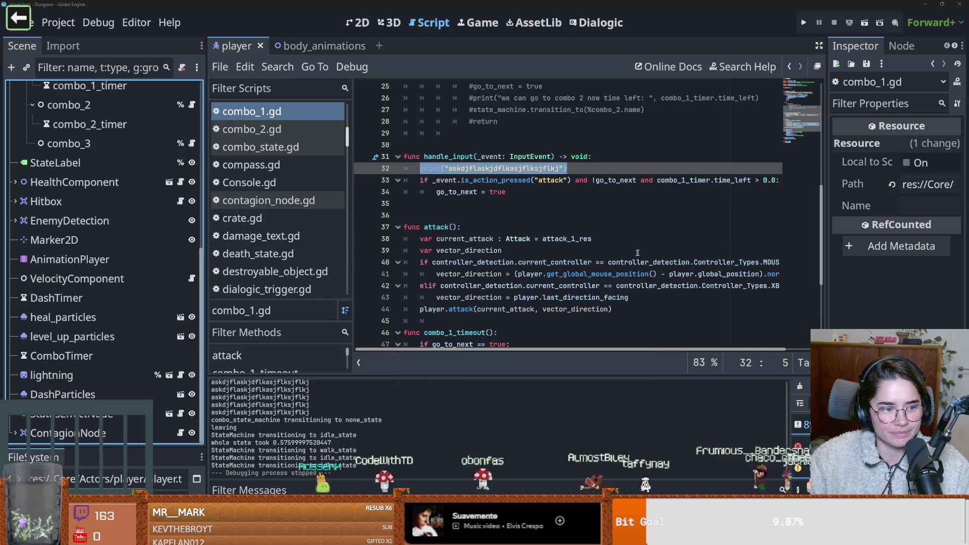
pyautogui.click(804, 23)
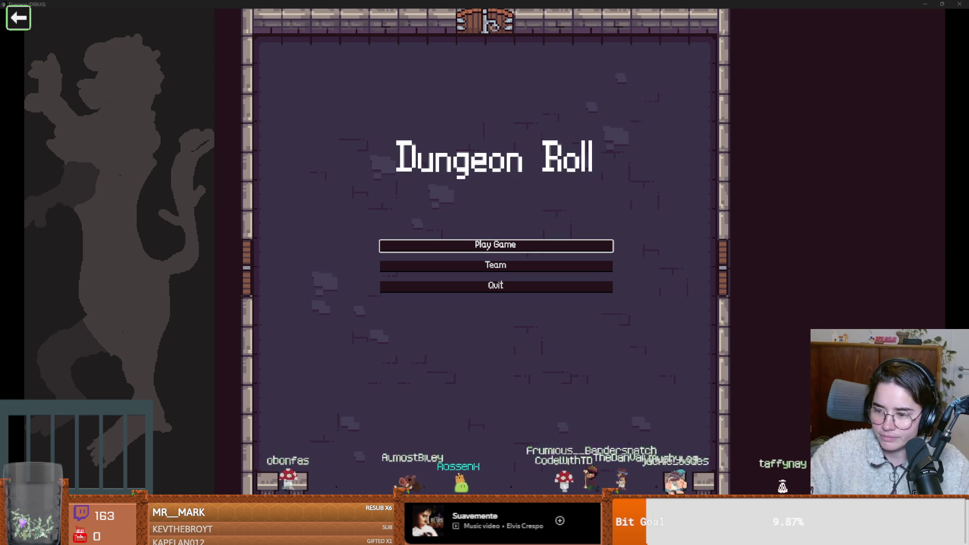
pyautogui.click(525, 246)
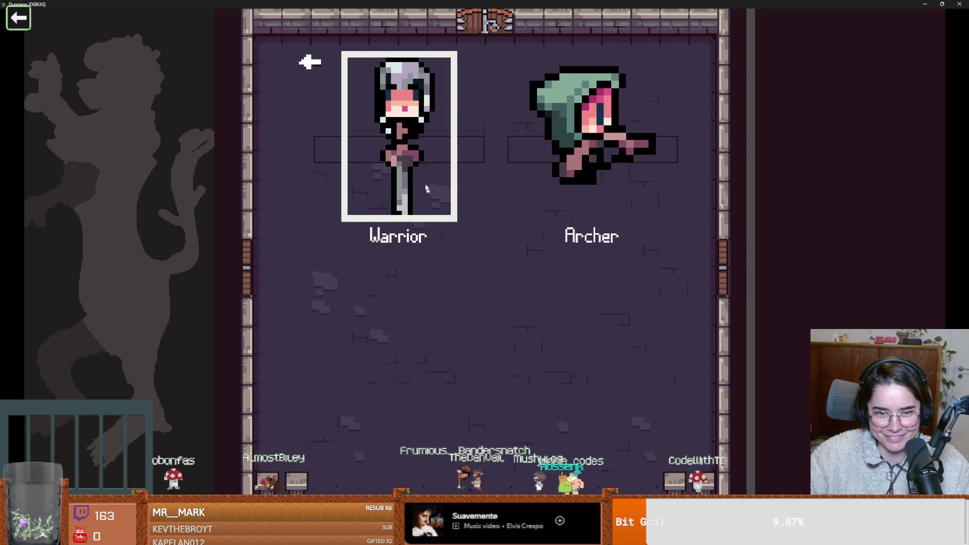
pyautogui.click(437, 164)
# Swing attacks to test the combo, walking down-right and exiting fullscreen with F11
pyautogui.click(516, 242)
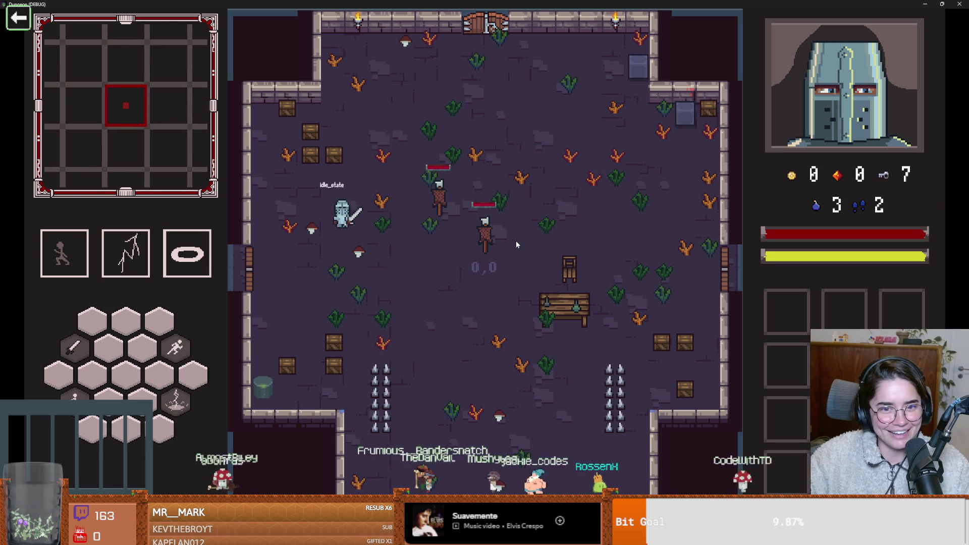
pyautogui.click(494, 258)
pyautogui.hotkey('s', 'd')
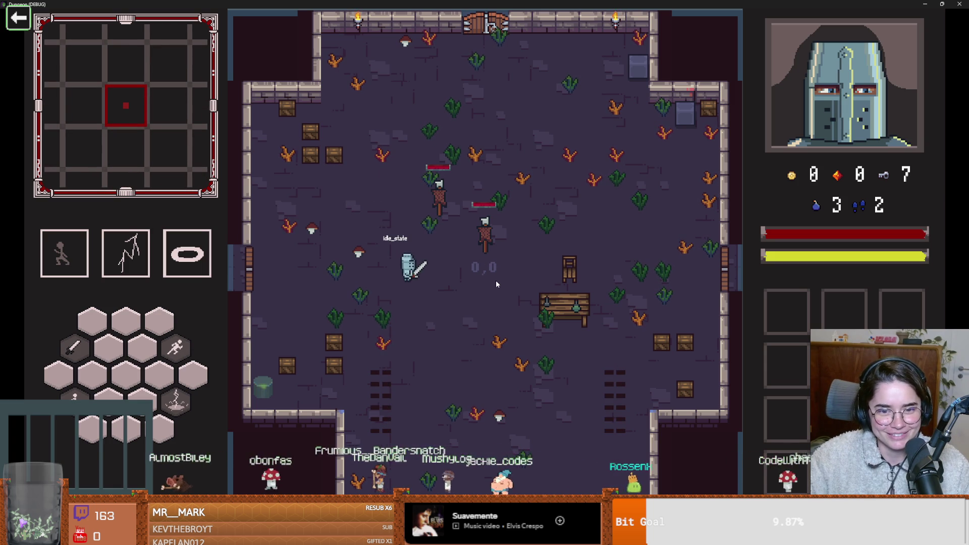
pyautogui.press('F11')
pyautogui.click(518, 267)
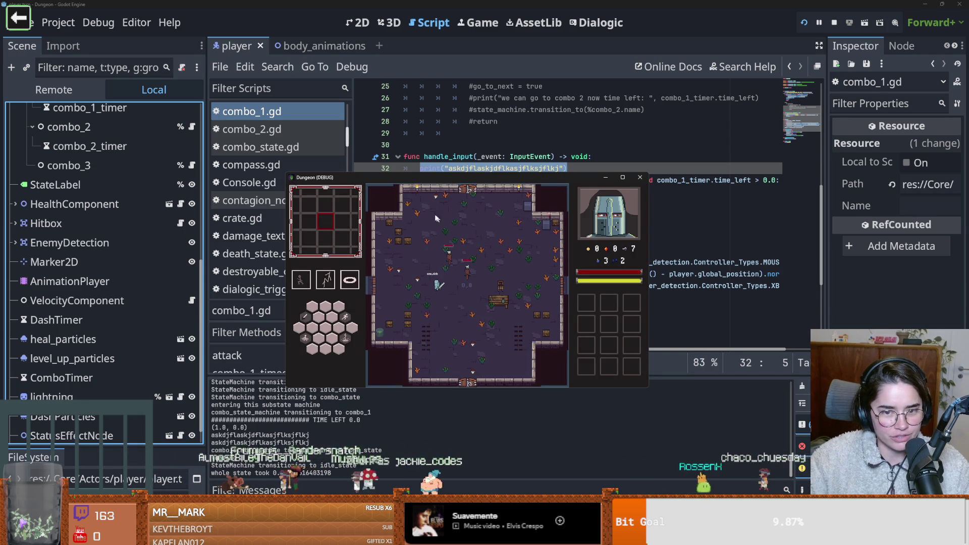
# Close the game and insert a blank line after the print on line 32 of combo_1.gd
pyautogui.click(640, 177)
pyautogui.click(543, 168)
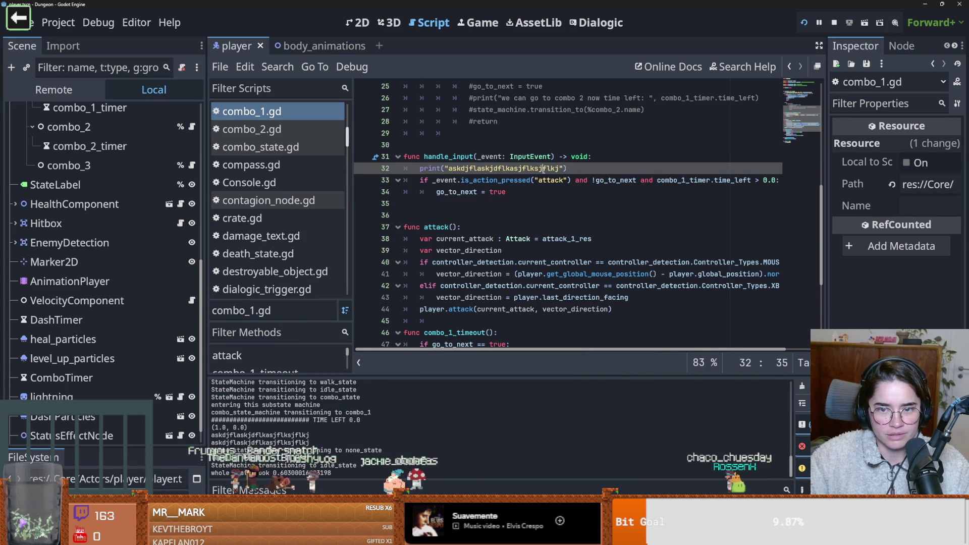
pyautogui.press('Return')
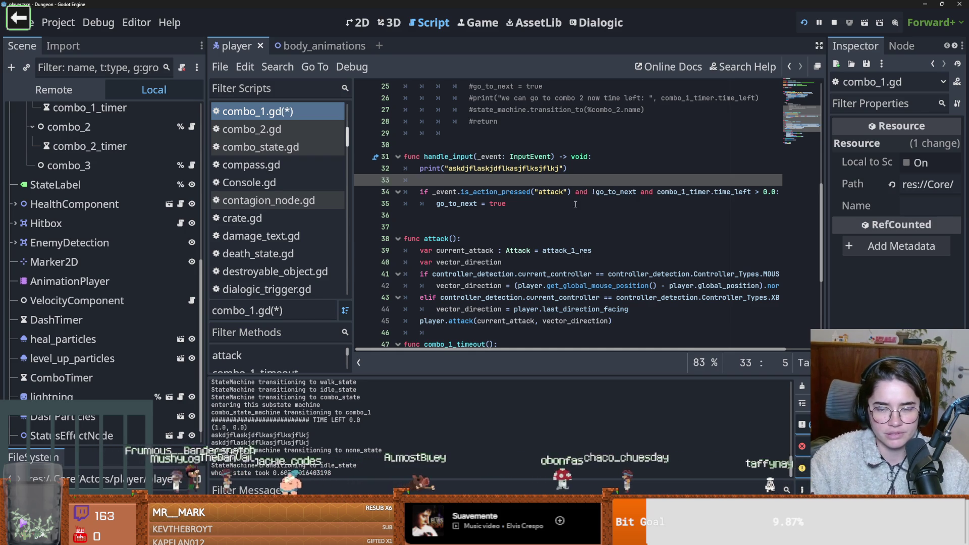
pyautogui.click(450, 193)
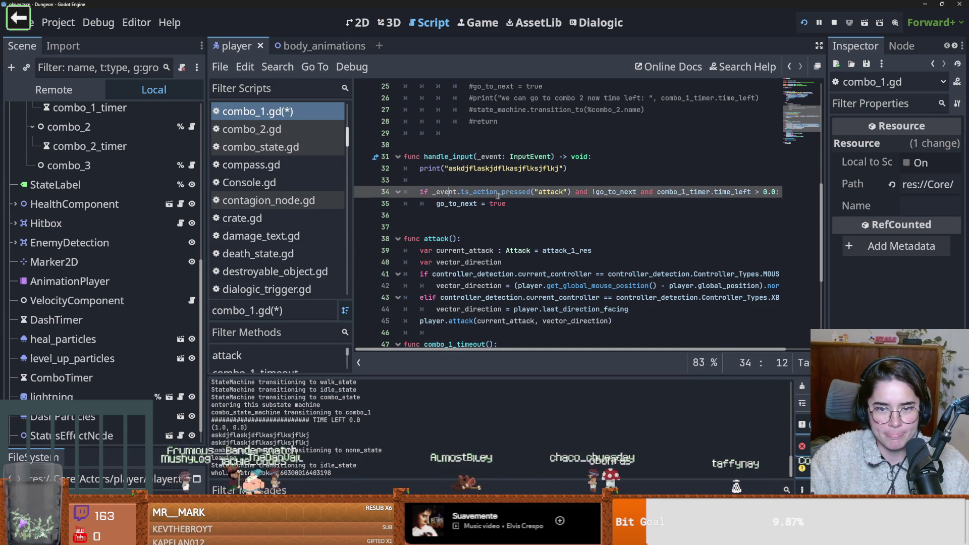
pyautogui.keyDown('ctrl'); pyautogui.click(477, 193); pyautogui.keyUp('ctrl')
pyautogui.moveTo(392, 116)
pyautogui.mouseDown()
pyautogui.moveTo(602, 121)
pyautogui.moveTo(594, 127)
pyautogui.mouseUp()
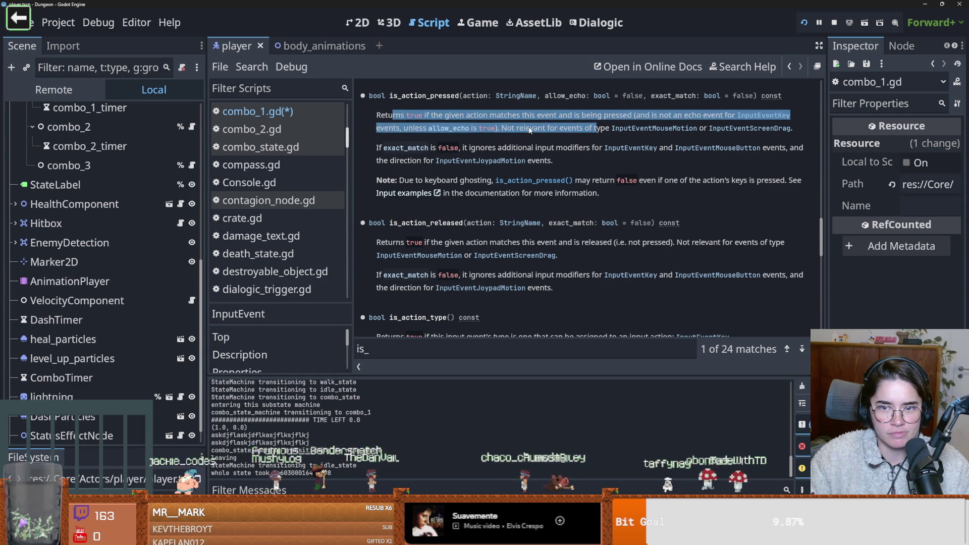
pyautogui.click(458, 139)
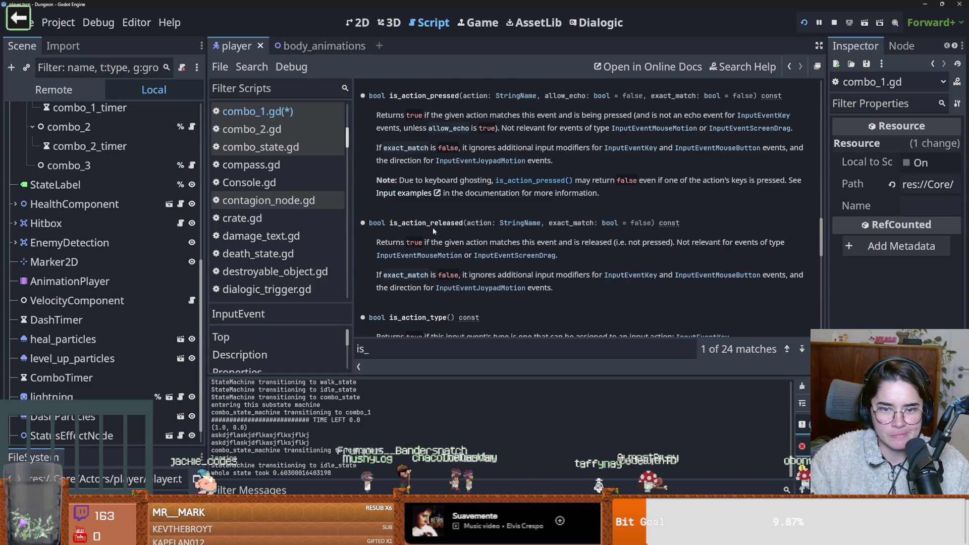
pyautogui.scroll(-1, 446, 244)
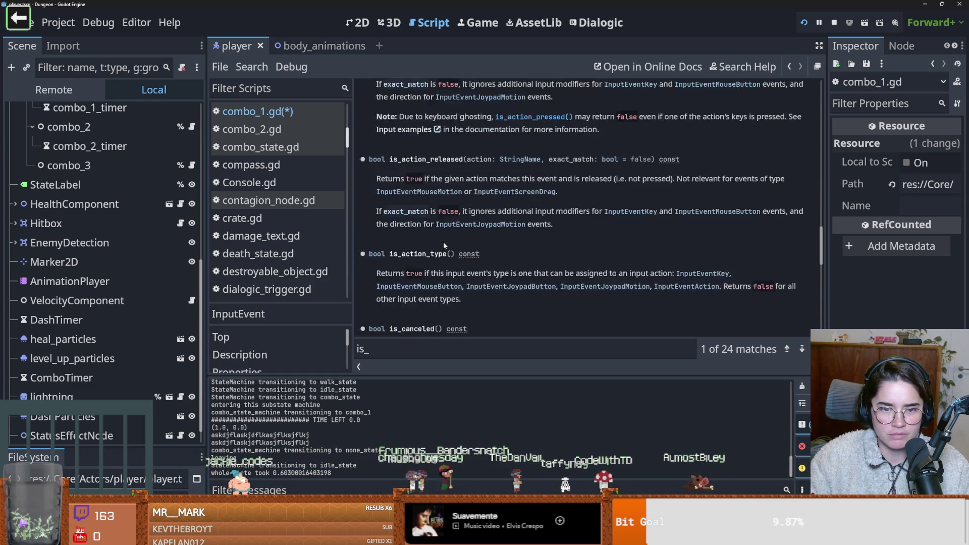
pyautogui.scroll(5, 443, 241)
pyautogui.scroll(15, 425, 211)
pyautogui.scroll(5, 426, 214)
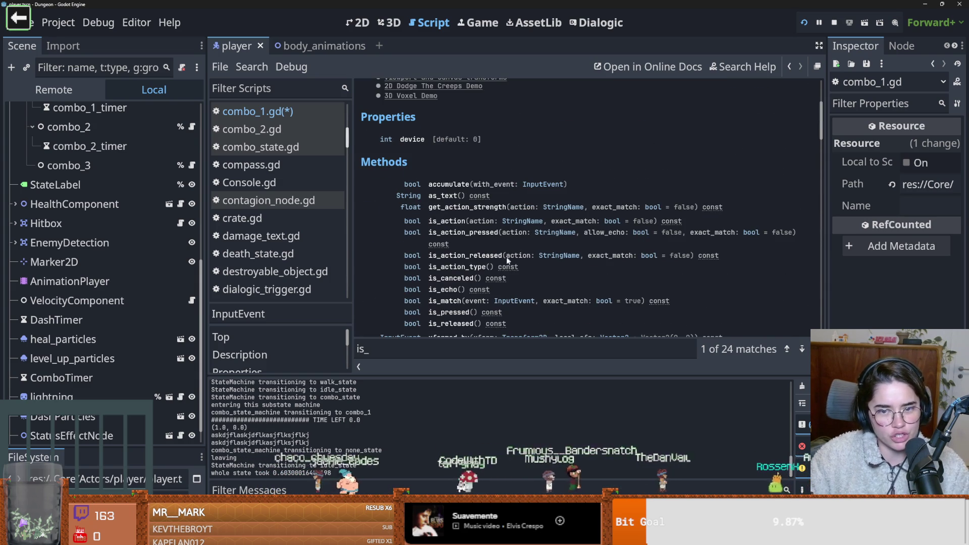
pyautogui.scroll(-1, 504, 264)
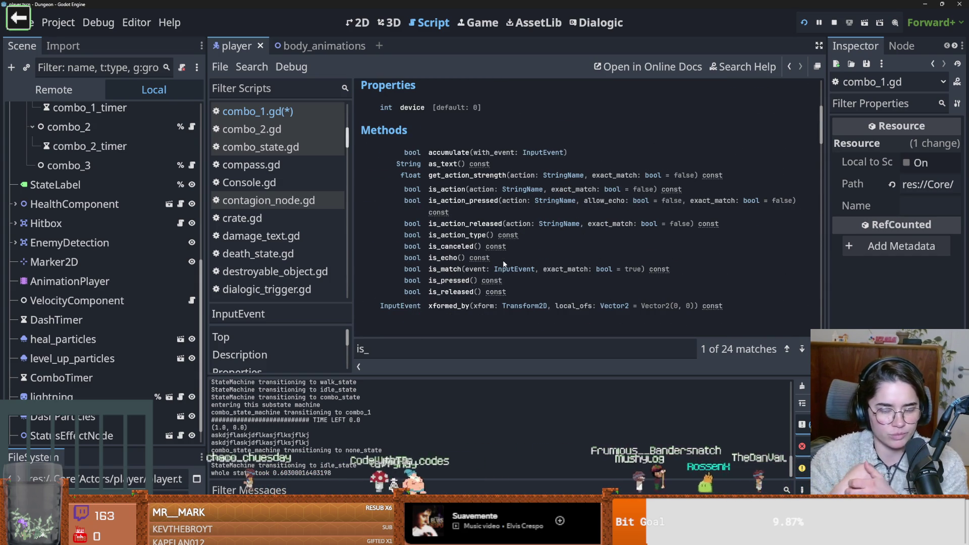
pyautogui.click(466, 282)
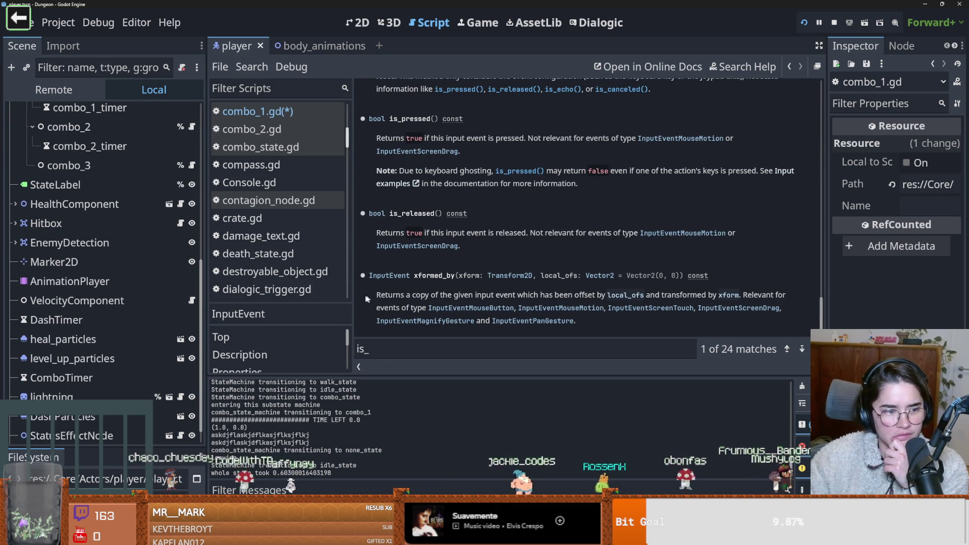
pyautogui.scroll(3, 150, 213)
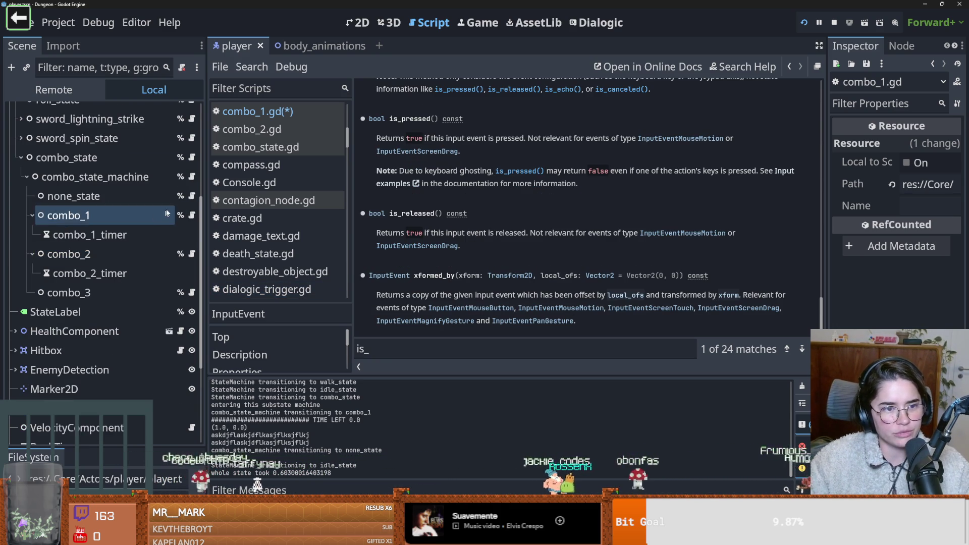
pyautogui.click(192, 215)
pyautogui.click(566, 179)
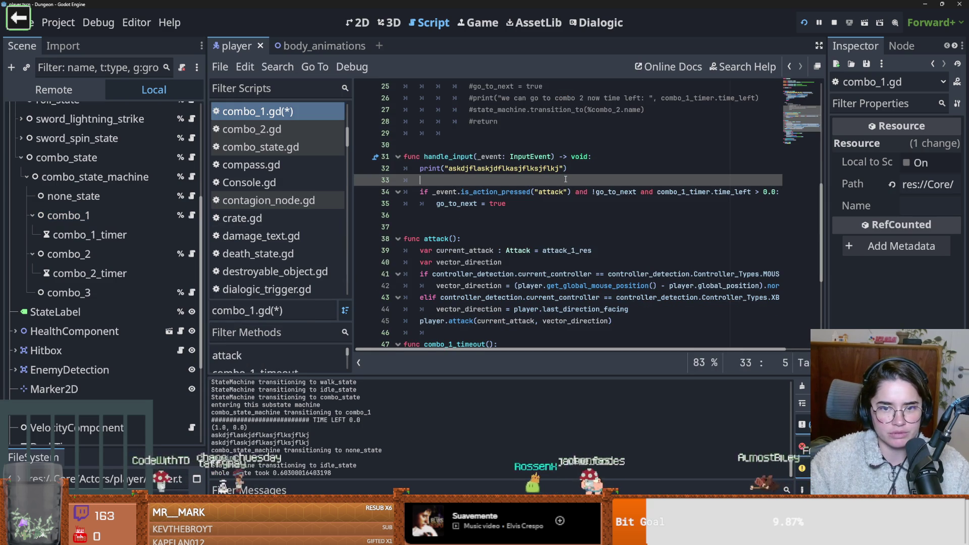
# Autocomplete Input.is_action_just_pressed() and paste it over line 34's old _event condition
pyautogui.write('np')
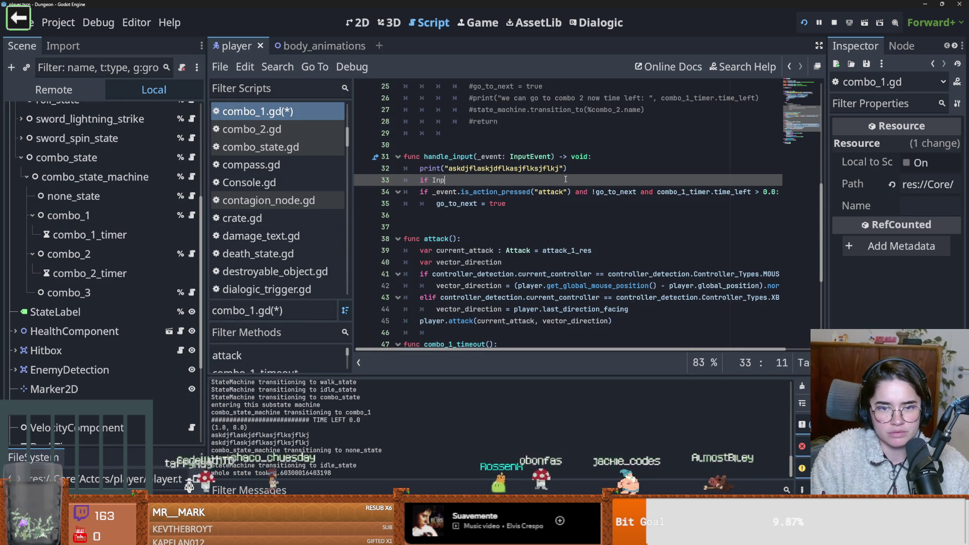
pyautogui.write('bact')
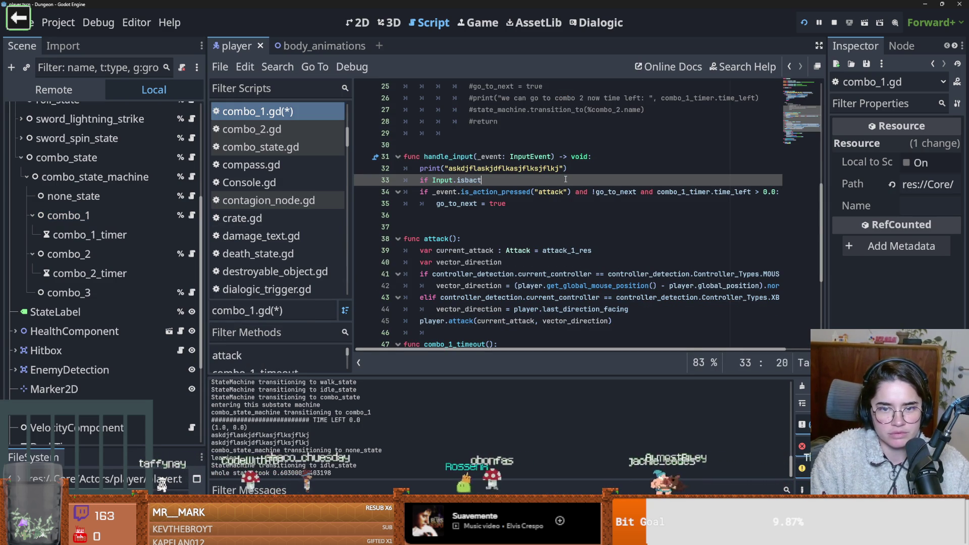
pyautogui.write('a')
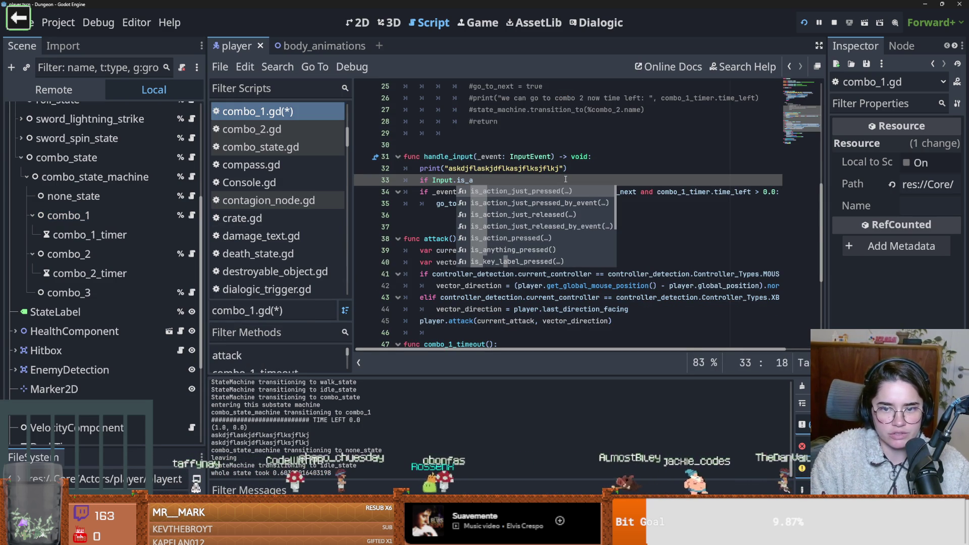
pyautogui.press('Return')
pyautogui.moveTo(566, 179); pyautogui.dragTo(430, 181)
pyautogui.hotkey('ctrl', 'c')
pyautogui.moveTo(572, 191); pyautogui.dragTo(432, 192)
pyautogui.hotkey('ctrl', 'v')
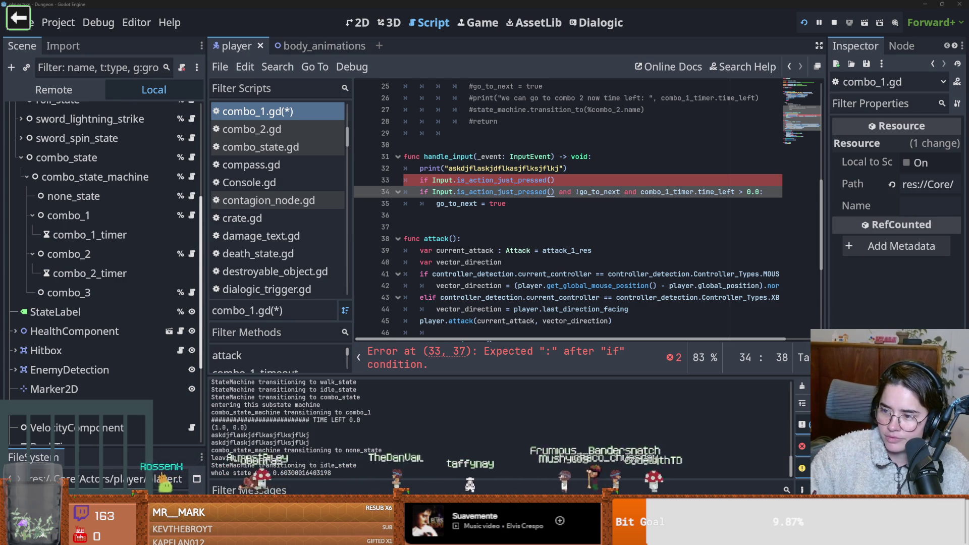
# Delete the incomplete duplicate if line and save combo_1.gd
pyautogui.moveTo(555, 181); pyautogui.dragTo(395, 184)
pyautogui.press('BackSpace')
pyautogui.hotkey('ctrl', 's')
pyautogui.scroll(1, 550, 215)
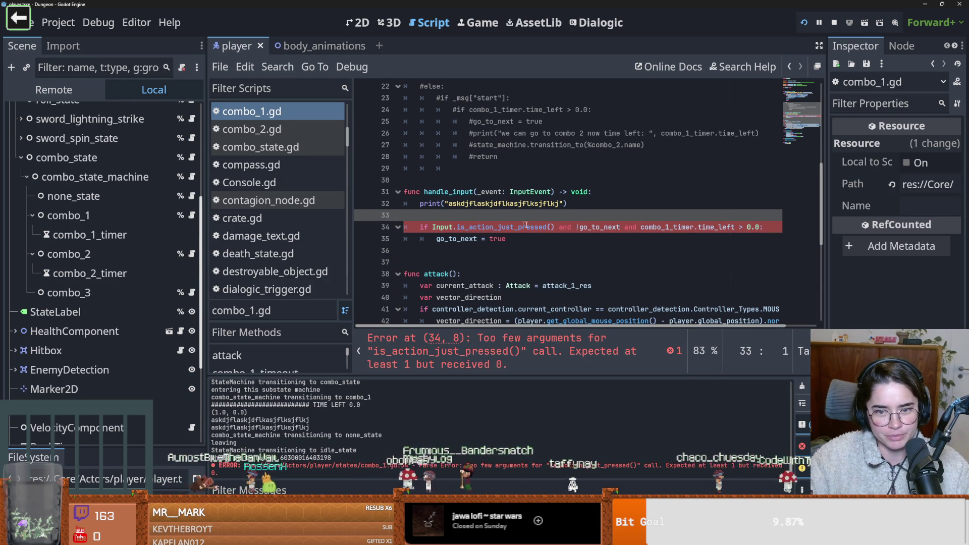
pyautogui.click(552, 228)
# Fill in the action name as "attack" and save combo_1.gd
pyautogui.write('"')
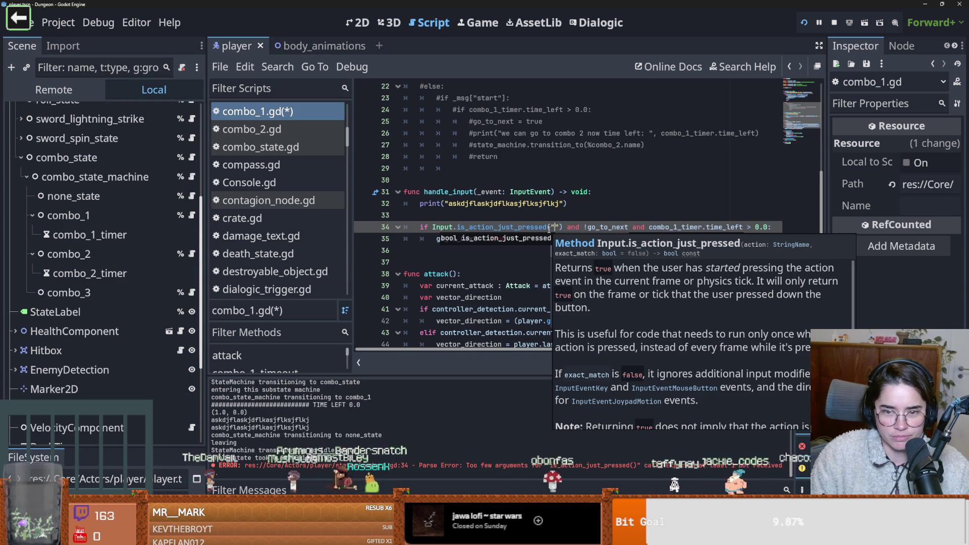
pyautogui.write('pat')
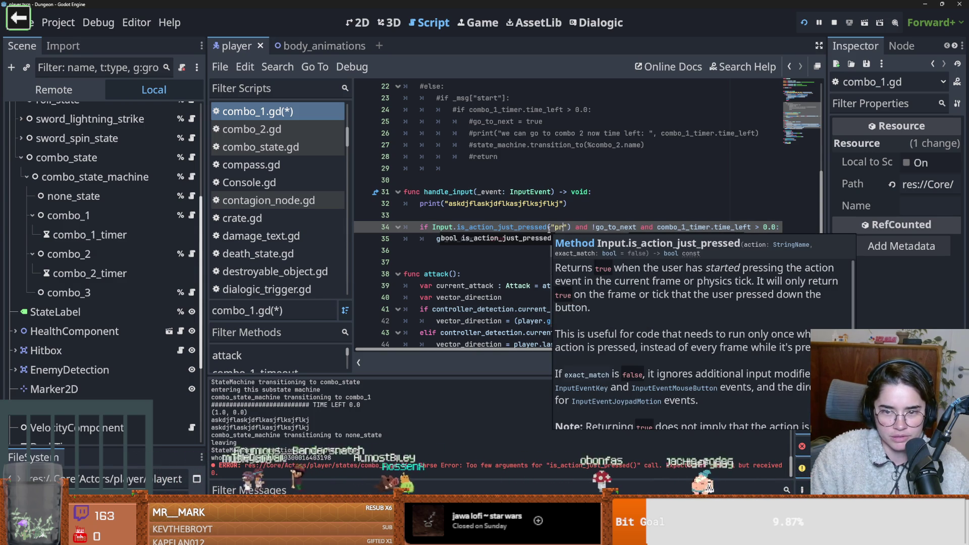
pyautogui.press('BackSpace')
pyautogui.press('BackSpace')
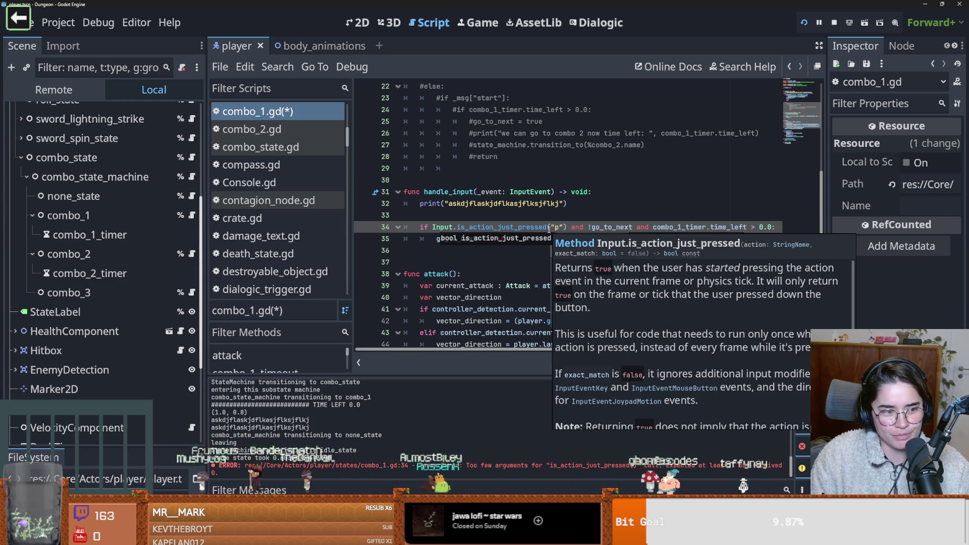
pyautogui.press('BackSpace')
pyautogui.write('attack')
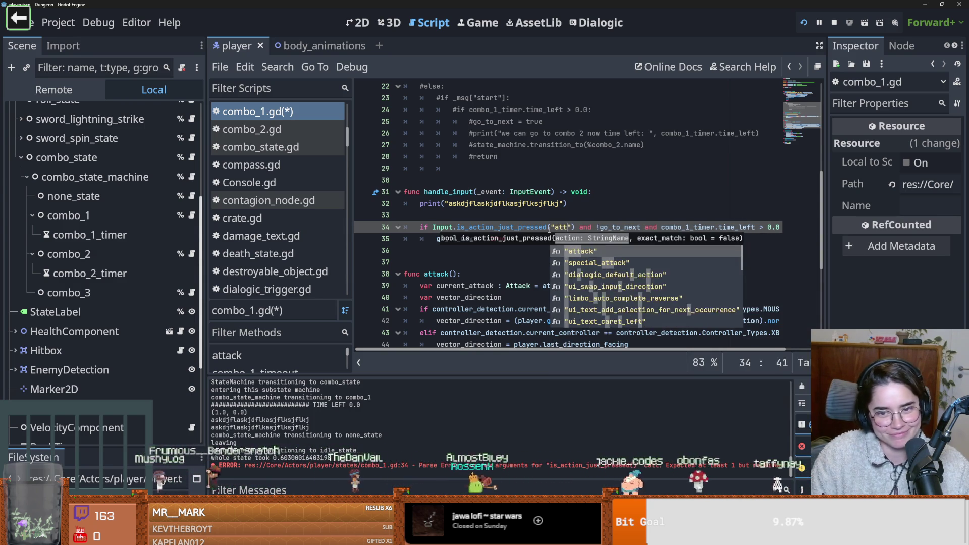
pyautogui.hotkey('ctrl', 's')
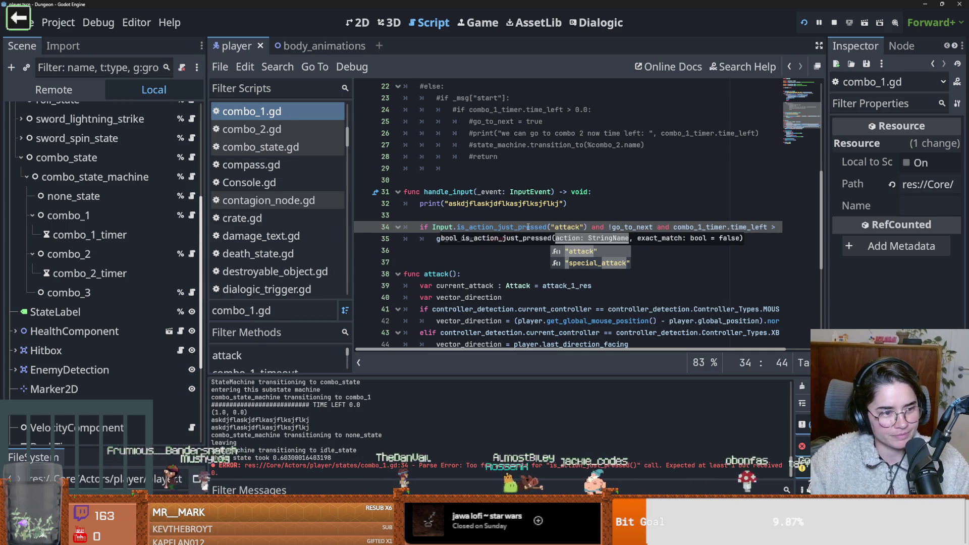
pyautogui.moveTo(529, 227)
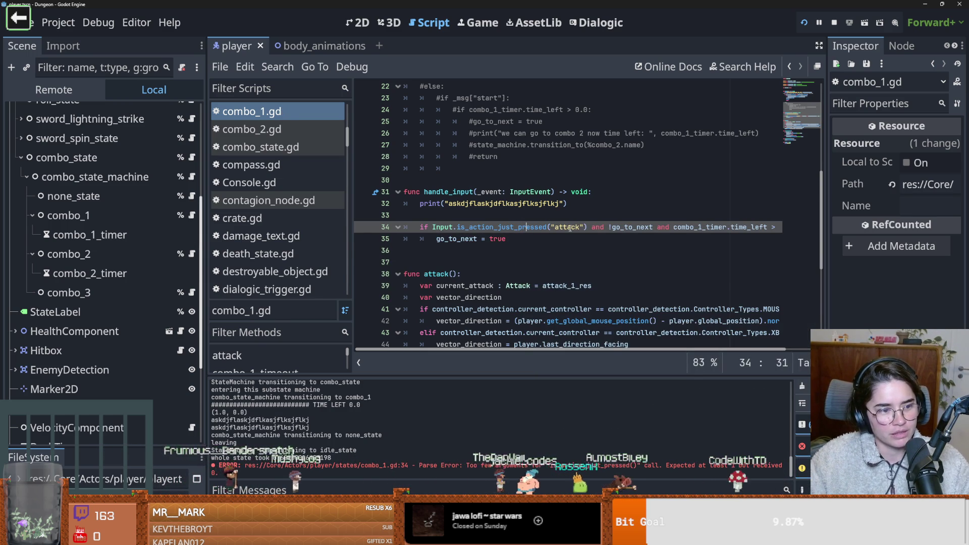
# Insert a blank line above go_to_next = true in handle_input
pyautogui.moveTo(584, 206); pyautogui.dragTo(414, 200)
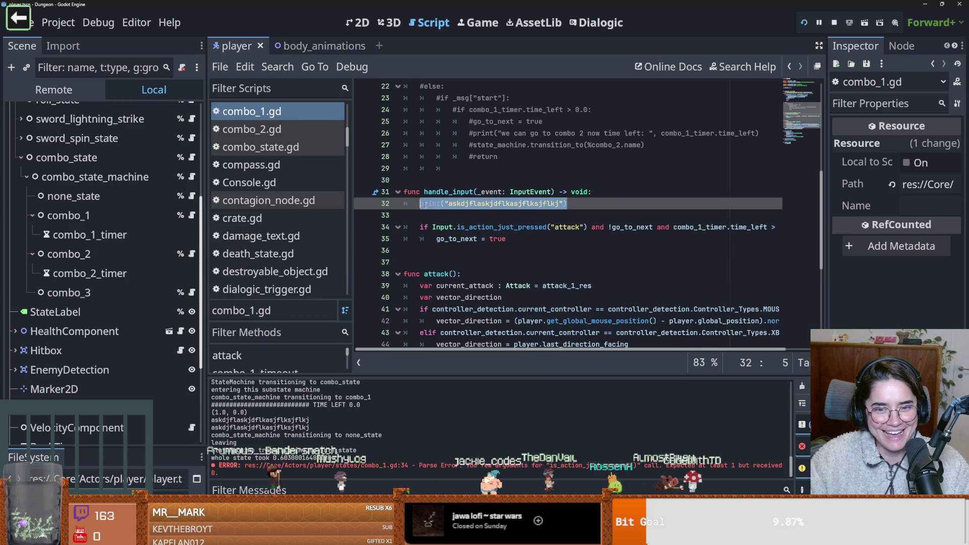
pyautogui.click(436, 239)
pyautogui.press('Return')
pyautogui.click(569, 203)
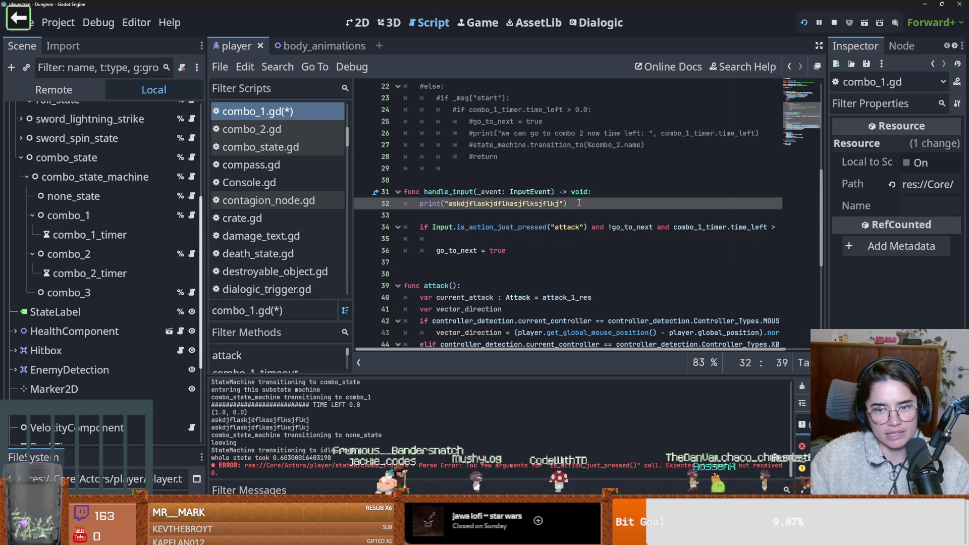
pyautogui.scroll(7, 509, 132)
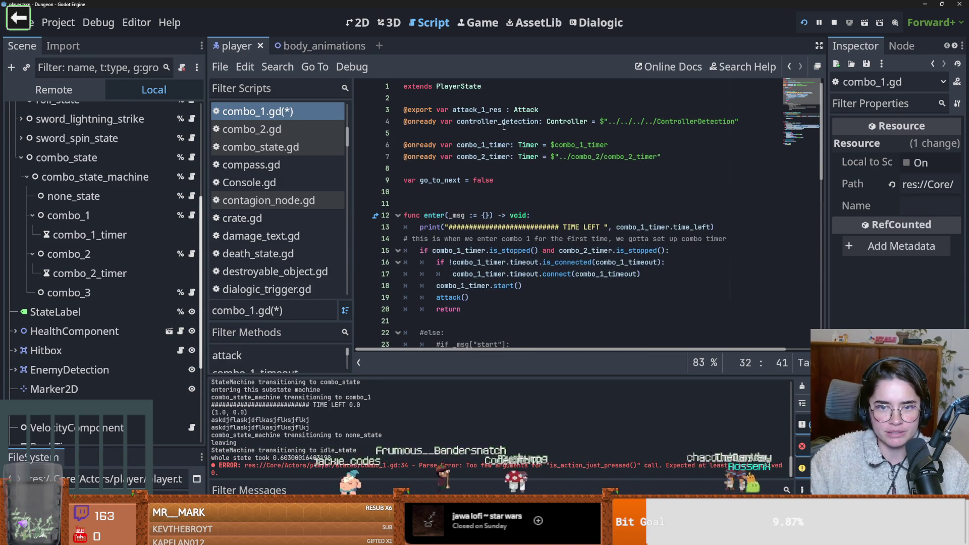
# Inspect the PlayerState and State scripts and copy the state_machine variable name
pyautogui.keyDown('ctrl'); pyautogui.click(445, 86); pyautogui.keyUp('ctrl')
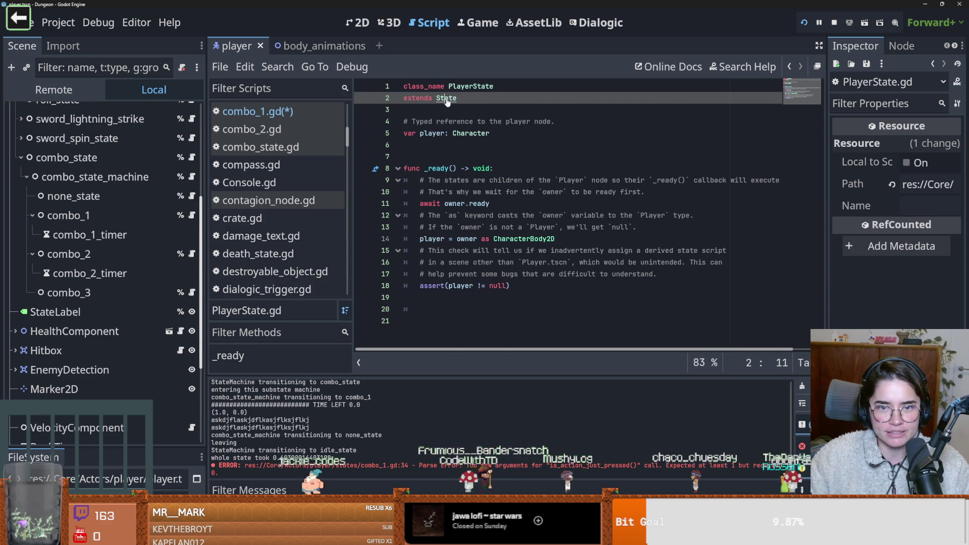
pyautogui.keyDown('ctrl'); pyautogui.click(447, 99); pyautogui.keyUp('ctrl')
pyautogui.click(460, 149)
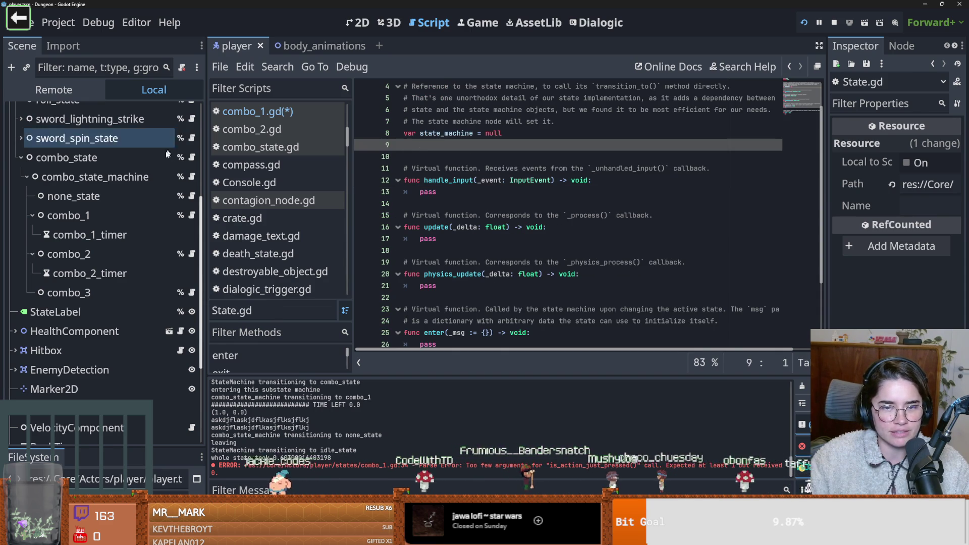
pyautogui.doubleClick(446, 133)
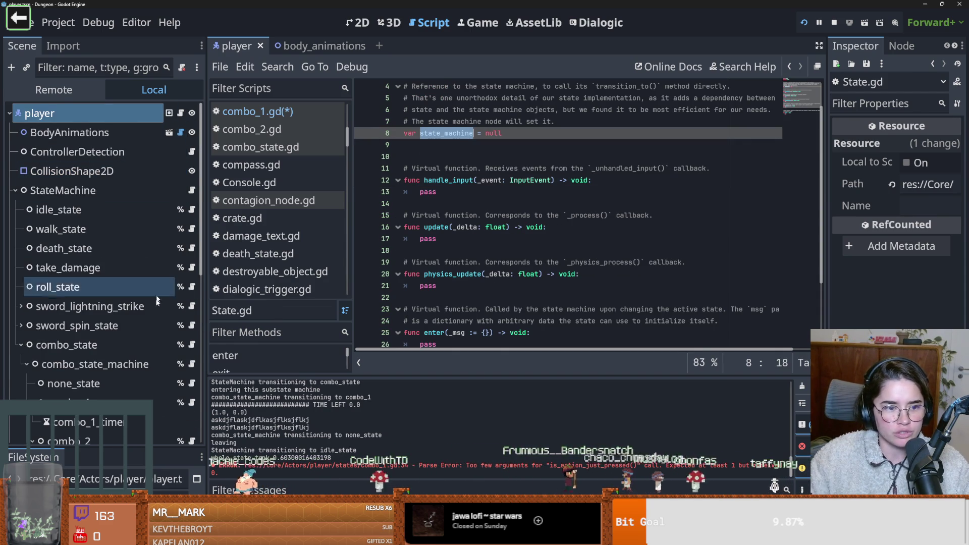
pyautogui.scroll(-3, 161, 275)
# Back in combo_1.gd, append ", state_machine" to the debug print call
pyautogui.click(121, 233)
pyautogui.click(193, 233)
pyautogui.scroll(-6, 571, 238)
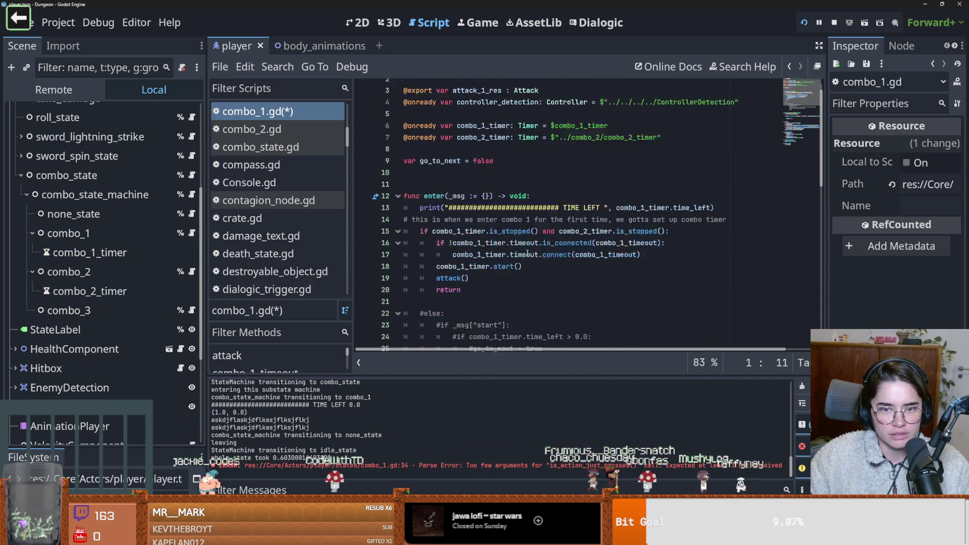
pyautogui.click(570, 238)
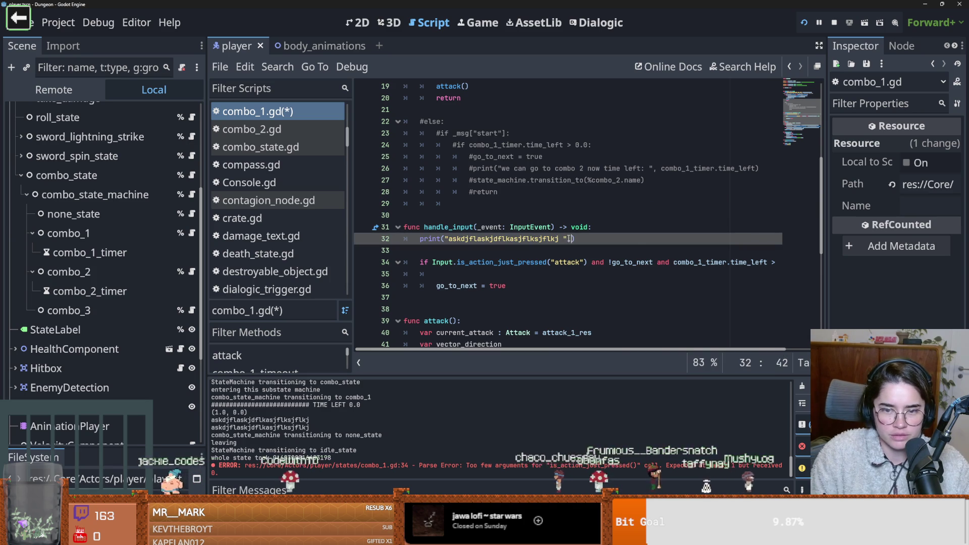
pyautogui.write(',')
pyautogui.hotkey('ctrl', 'v')
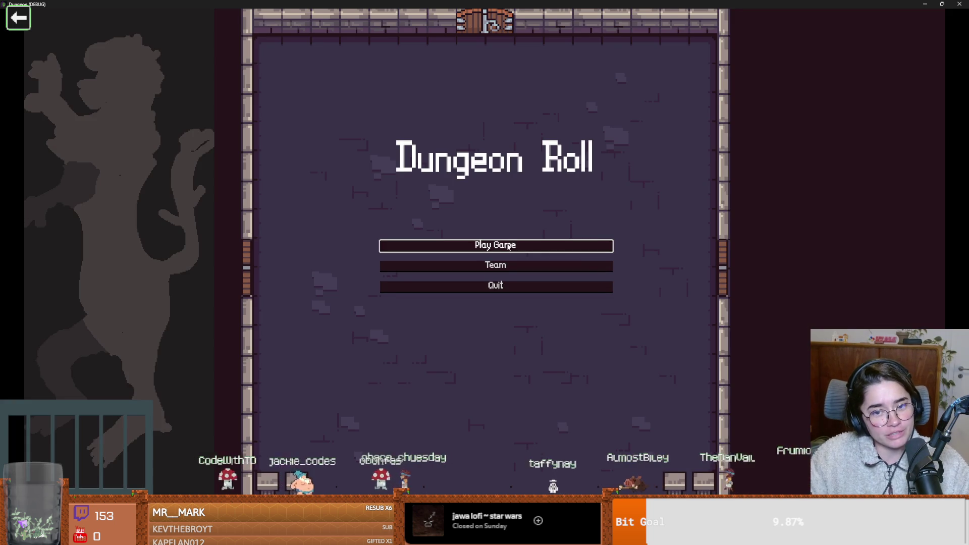
# Start a Warrior run in a smaller window and attack twice while watching the combo_1 to combo_2 log
pyautogui.click(571, 246)
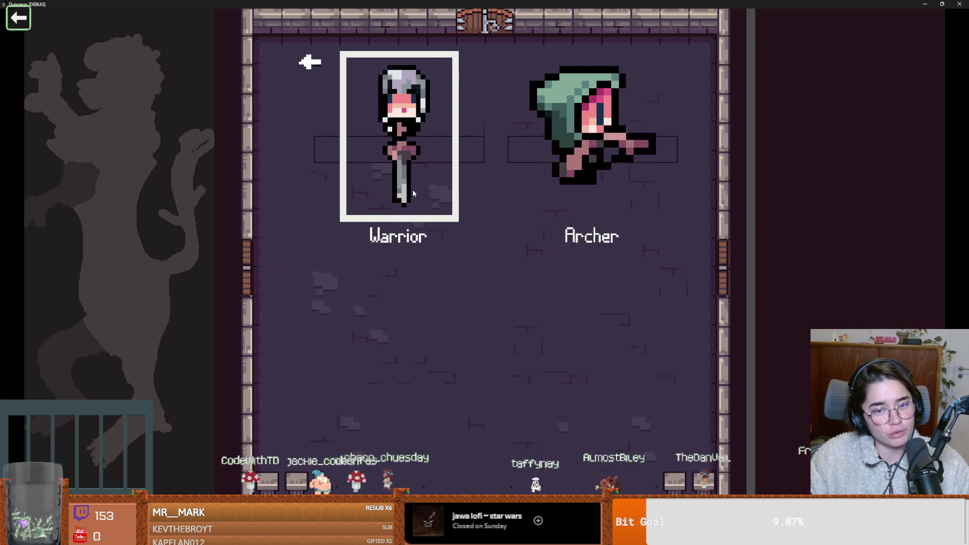
pyautogui.click(413, 193)
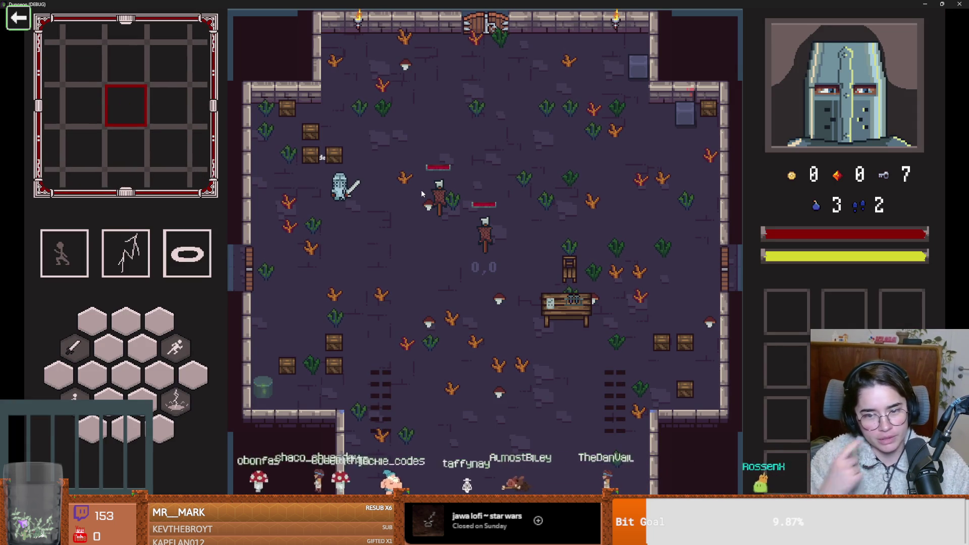
pyautogui.press('super+Down')
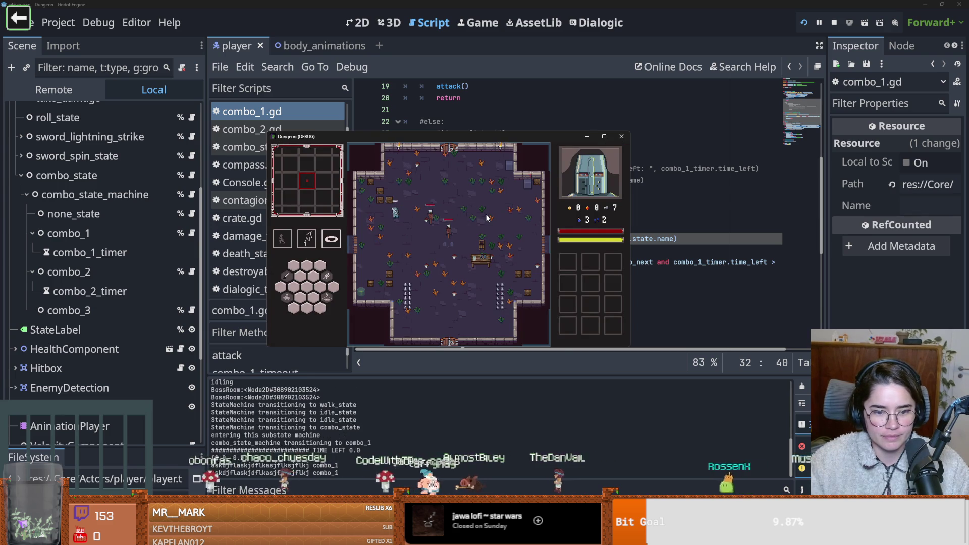
pyautogui.click(454, 241)
pyautogui.click(428, 225)
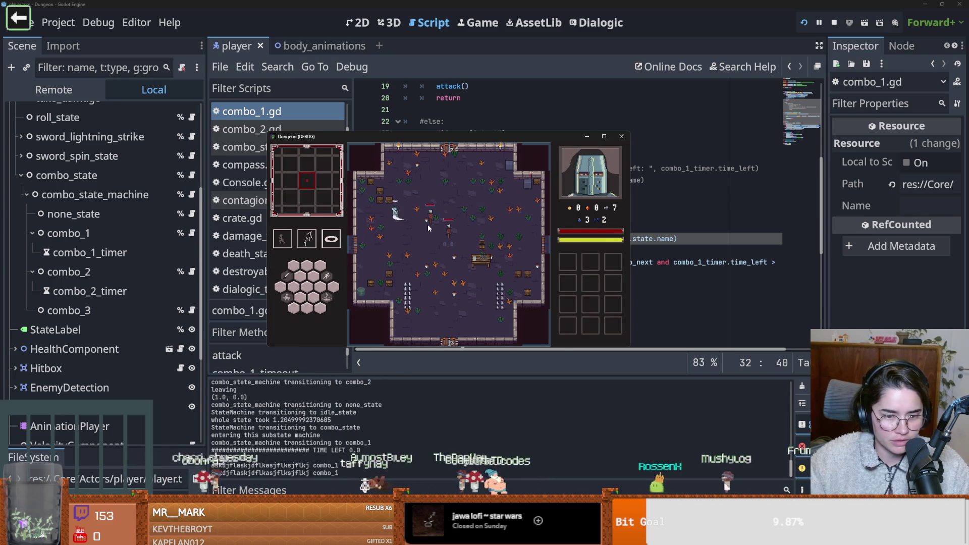
pyautogui.scroll(3, 363, 453)
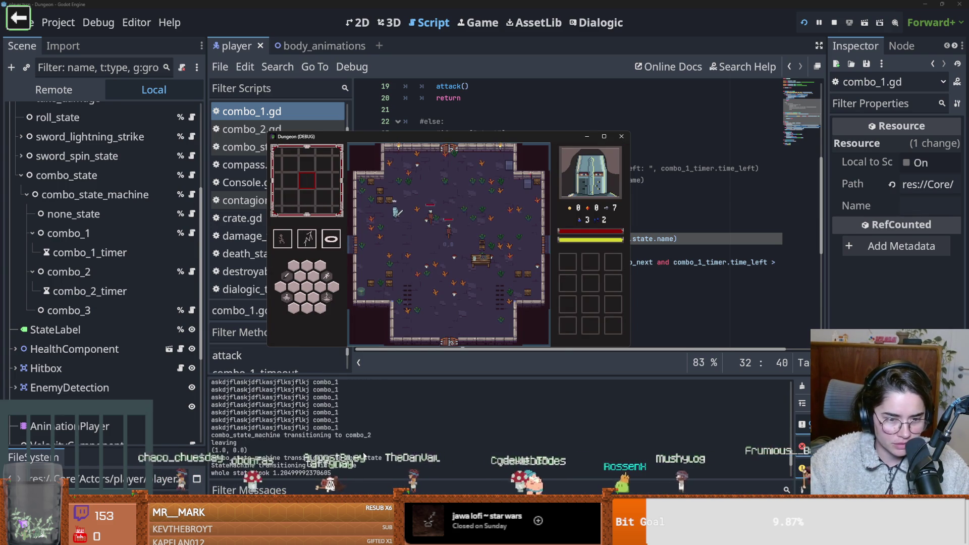
pyautogui.click(621, 137)
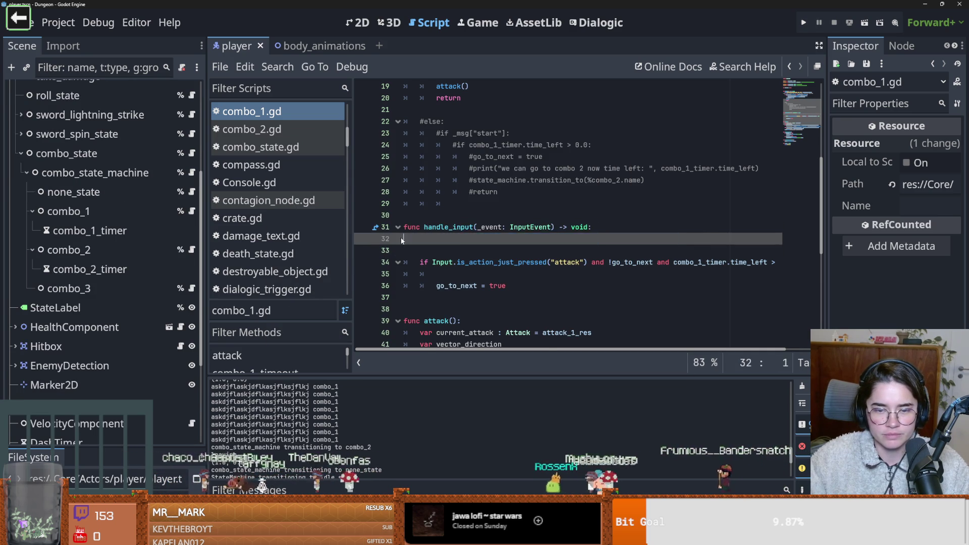
# Remove the debug print and blank lines so the attack check sits under the function line, then save
pyautogui.hotkey('ctrl', 'z')
pyautogui.scroll(-2, 554, 242)
pyautogui.scroll(1, 555, 242)
pyautogui.click(591, 218)
pyautogui.press('Up')
pyautogui.press('End')
pyautogui.press('space')
pyautogui.press('BackSpace')
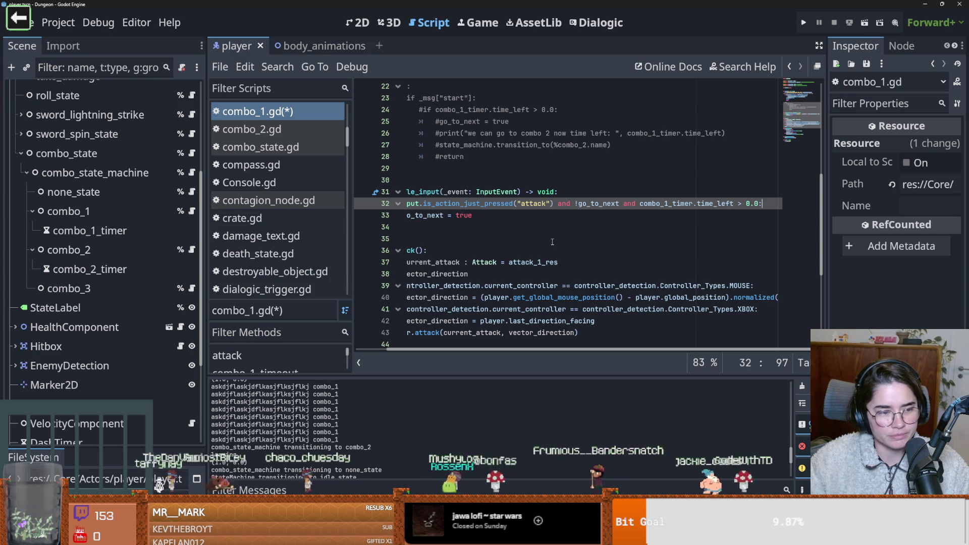
pyautogui.press('Down')
pyautogui.press('Down')
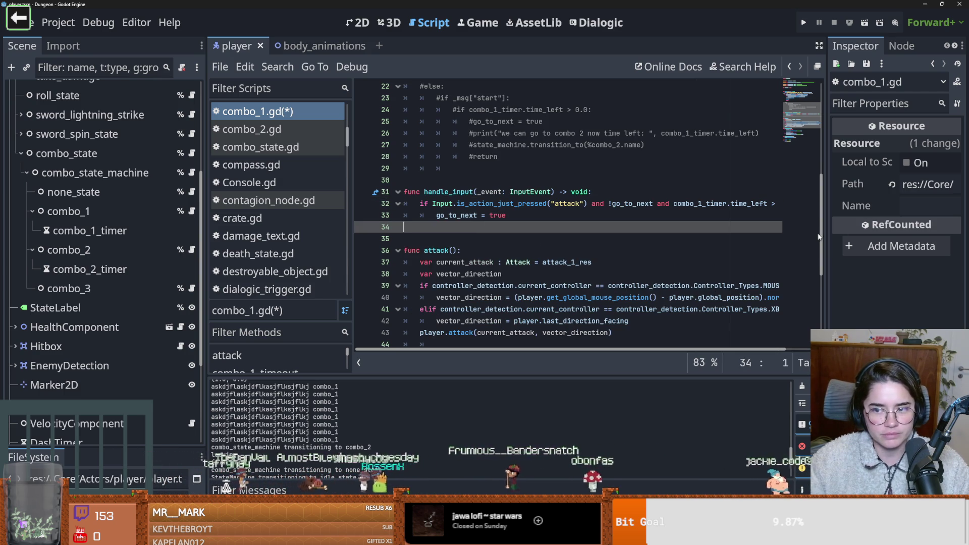
pyautogui.moveTo(828, 280); pyautogui.dragTo(848, 280)
pyautogui.hotkey('ctrl', 's')
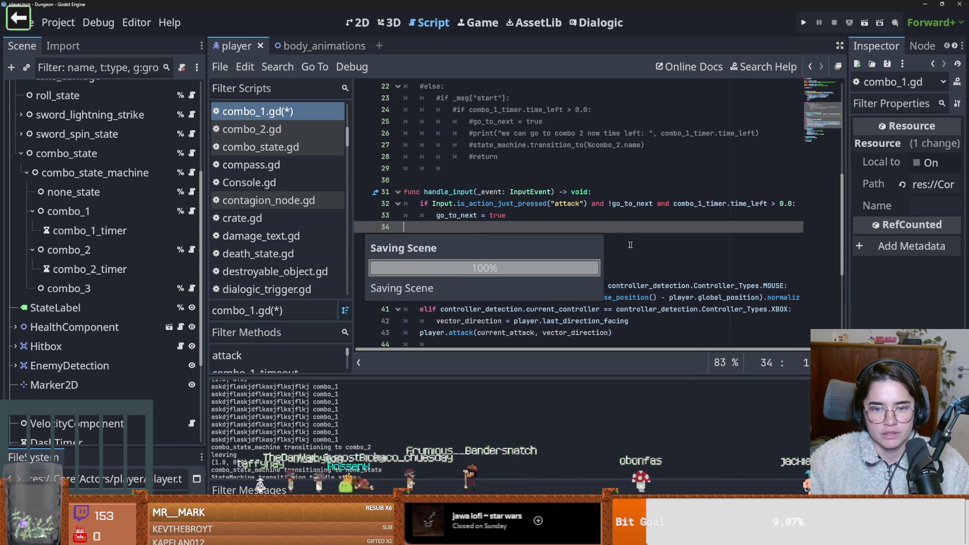